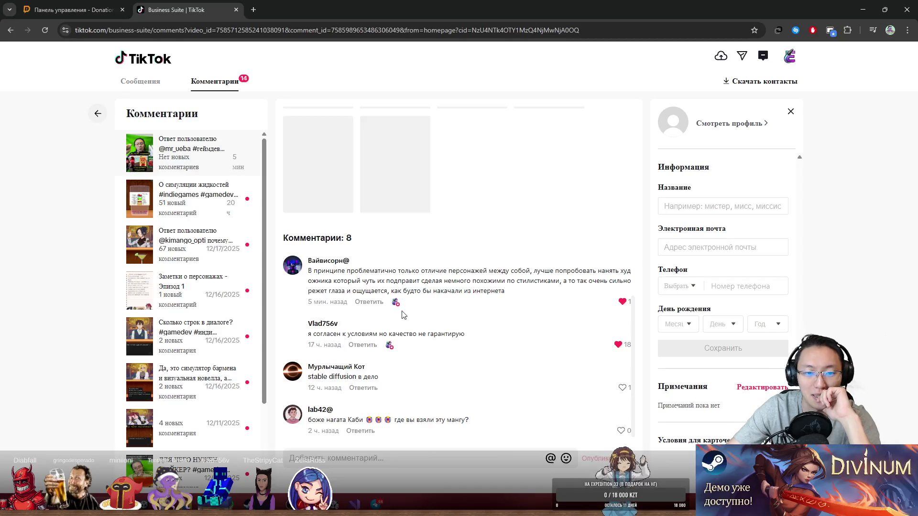
# - Write a Russian reply to the first comment saying nobody will fix others' work for free
pyautogui.click(375, 306)
pyautogui.write('D')
pyautogui.press('BackSpace')
pyautogui.write('D')
pyautogui.press('BackSpace')
pyautogui.write('В')
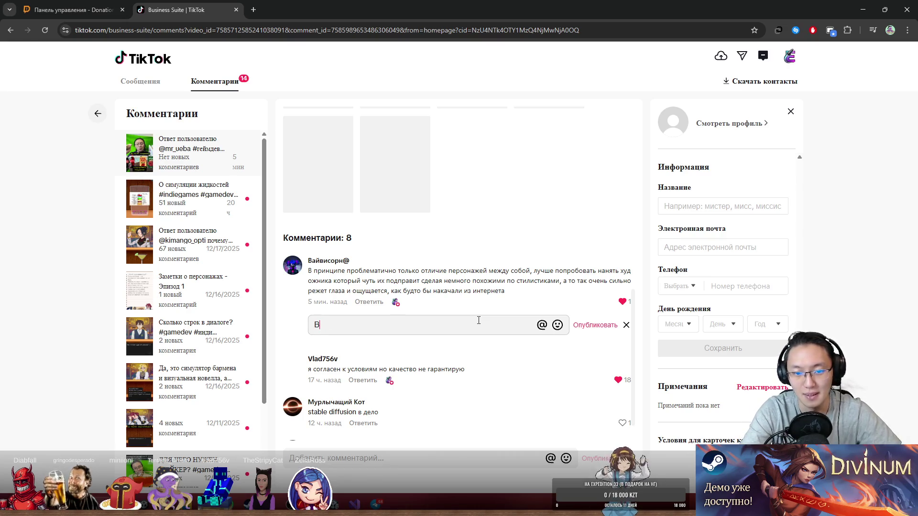
pyautogui.write(' целом, мы ')
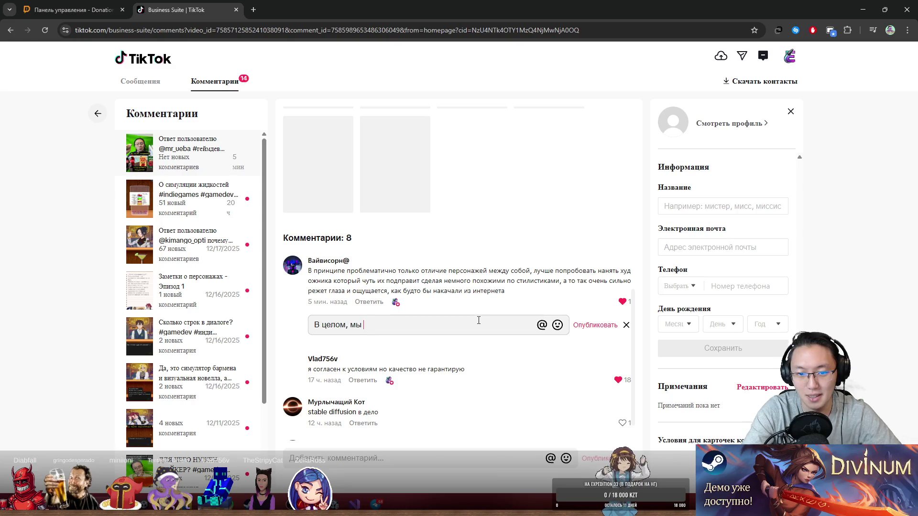
pyautogui.write('соми согласны')
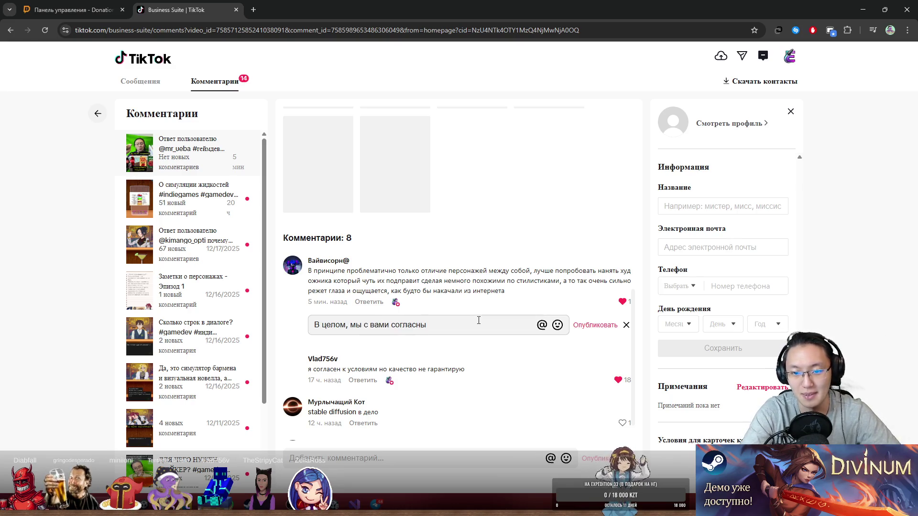
pyautogui.write(', однако мно')
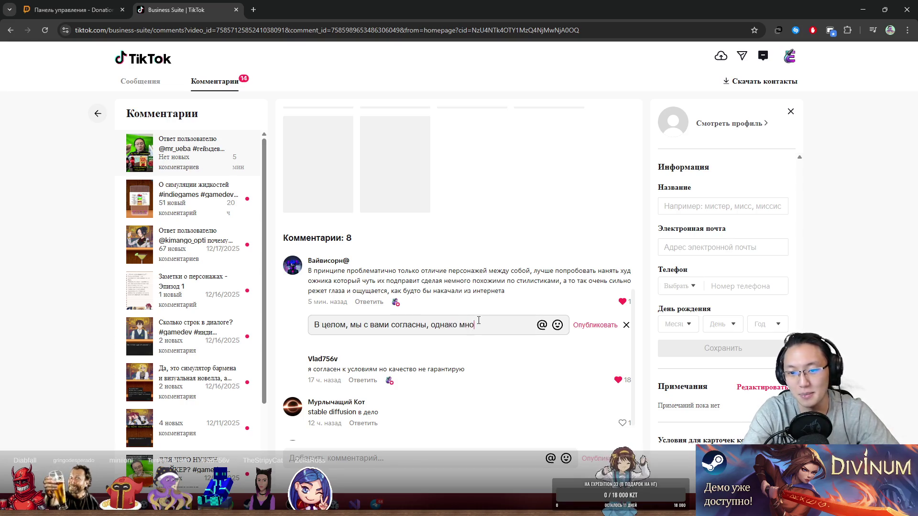
pyautogui.write('го е просто заб')
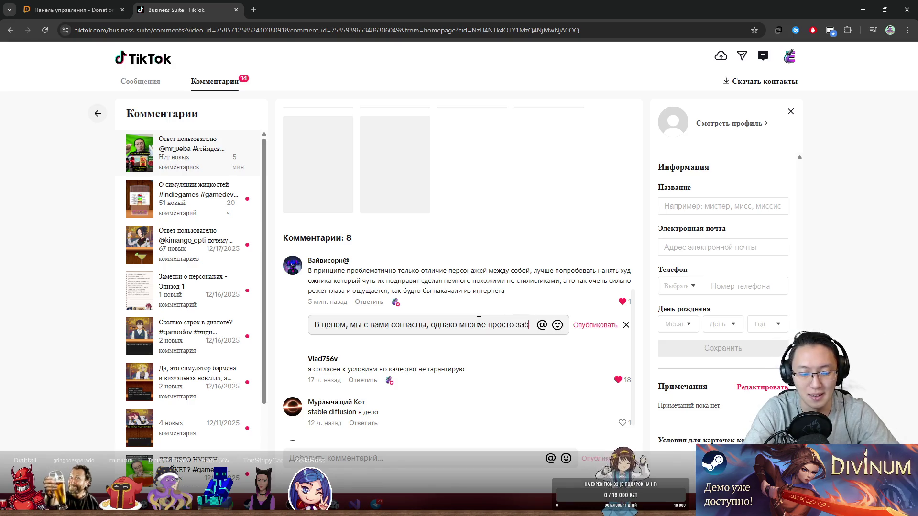
pyautogui.write('ывают про ')
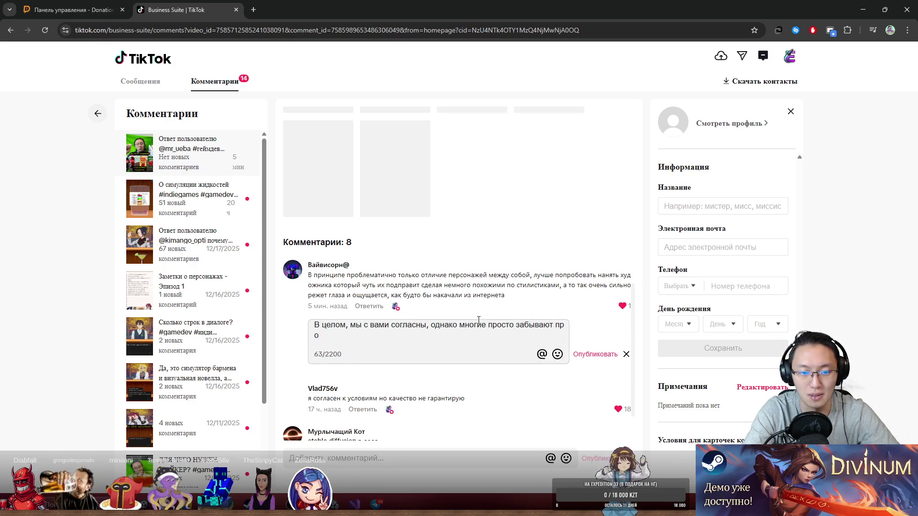
pyautogui.write('тот фа')
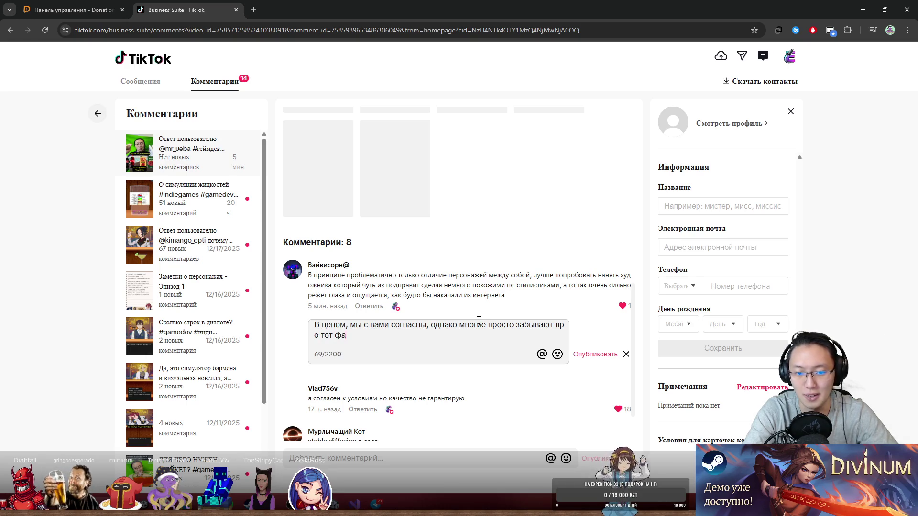
pyautogui.write('кт, что ')
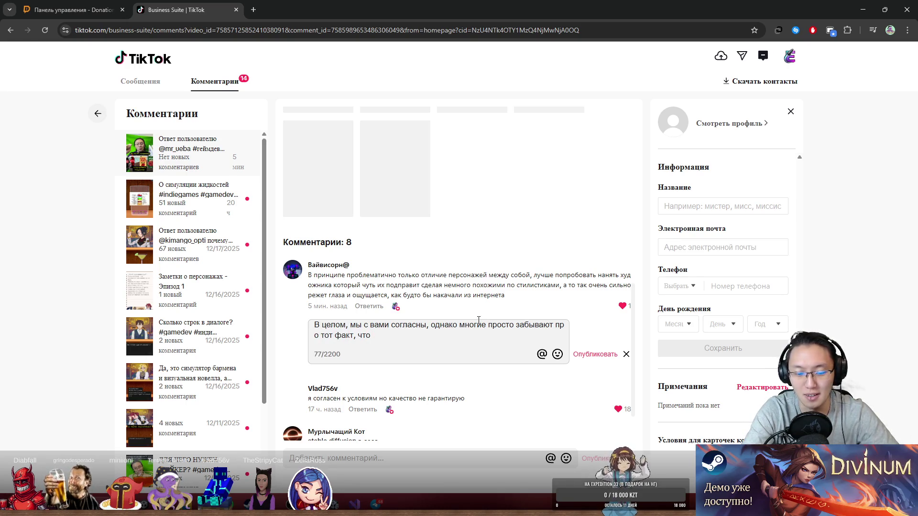
pyautogui.write('НЕ')
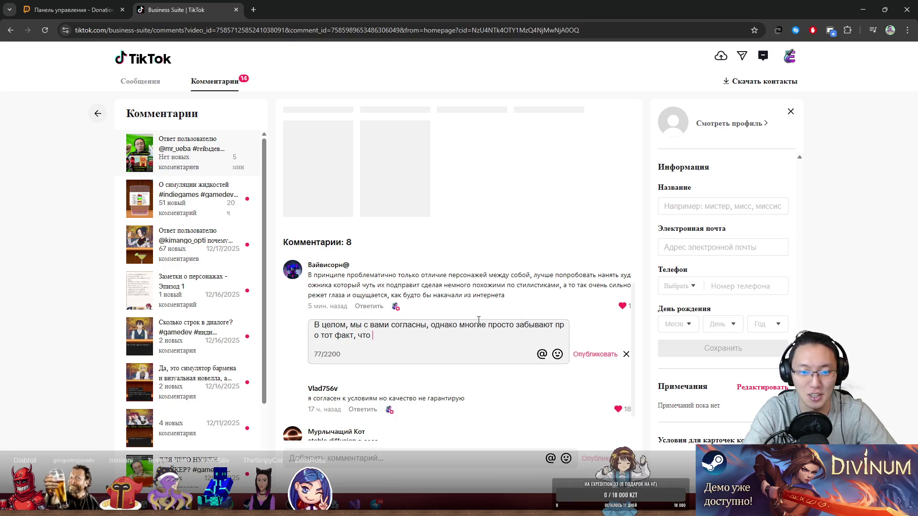
pyautogui.write('т д')
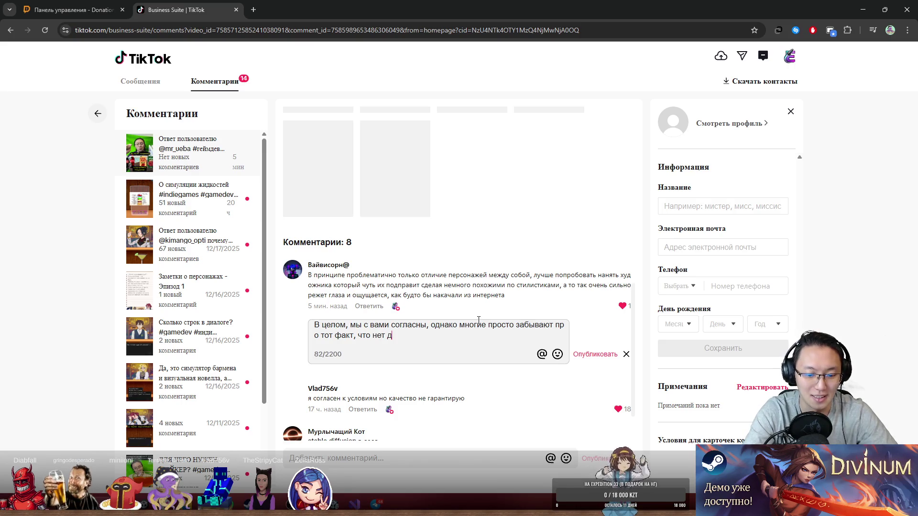
pyautogui.write('енег платить такому художнику,')
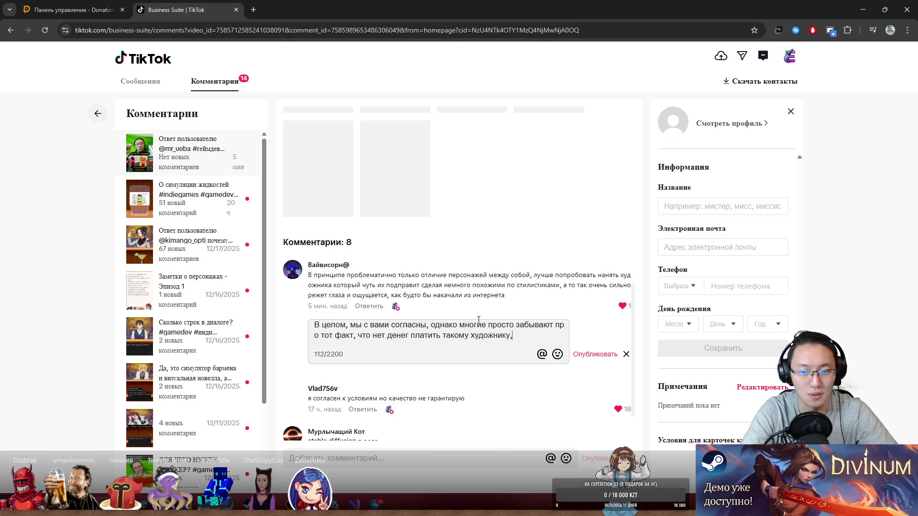
pyautogui.write('хз')
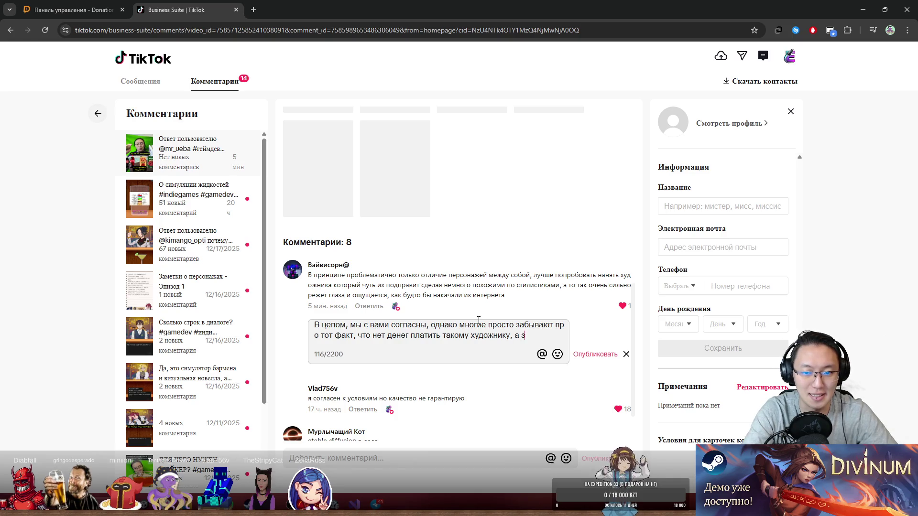
pyautogui.press('BackSpace')
pyautogui.write('бесплатно, никто')
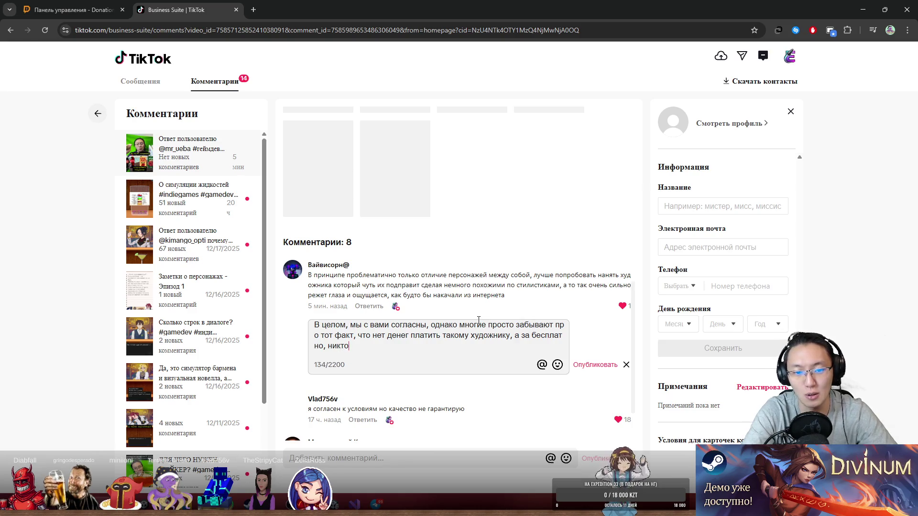
pyautogui.write('исправлять')
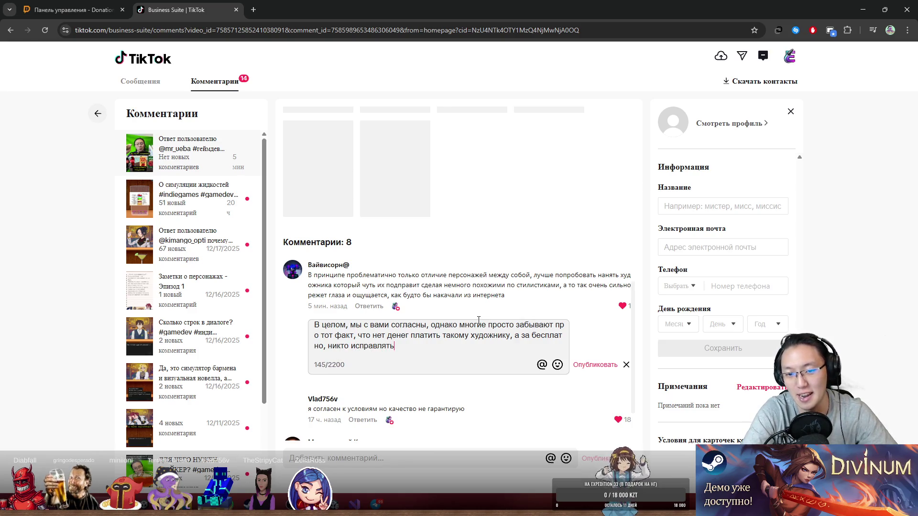
pyautogui.write('ужие работы небудет')
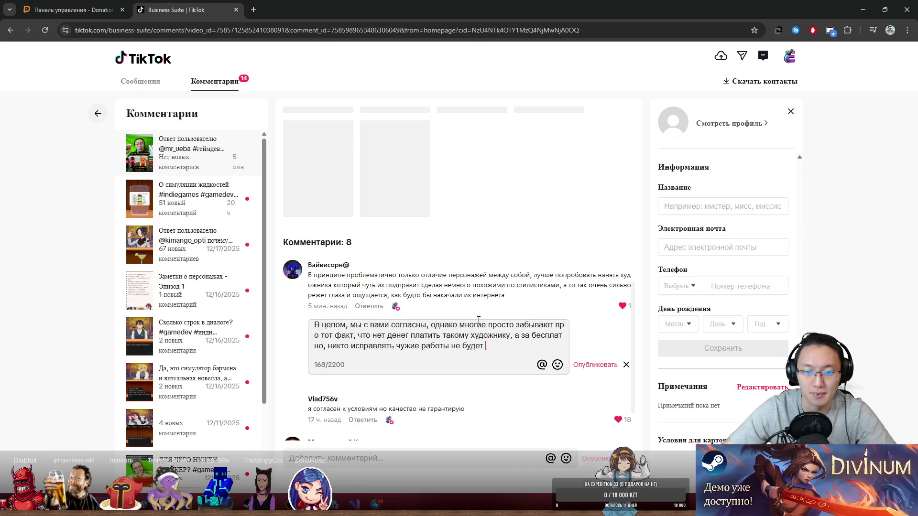
# - End the reply with a smiling emoji and publish it
pyautogui.click(558, 367)
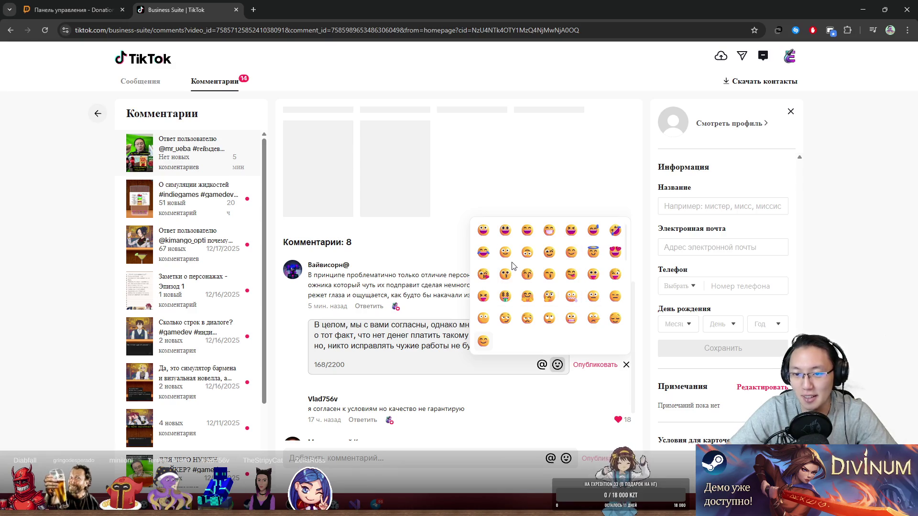
pyautogui.click(571, 253)
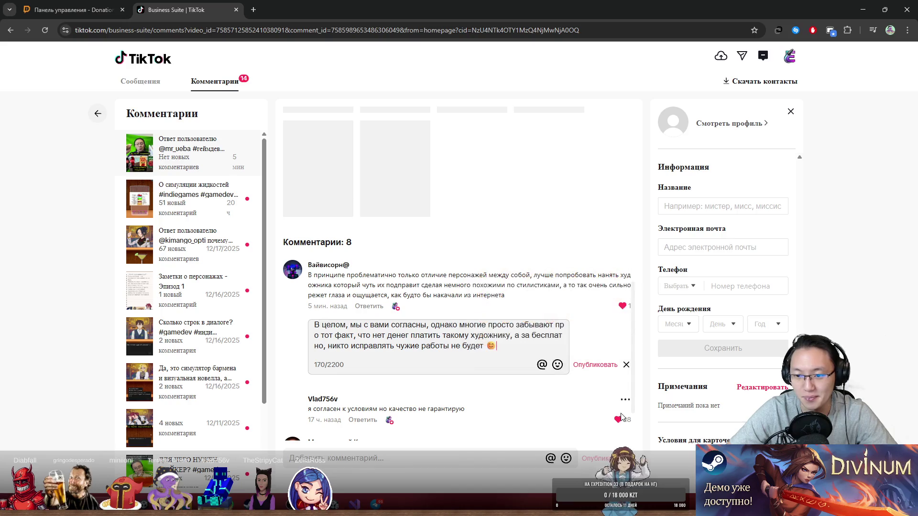
pyautogui.click(592, 364)
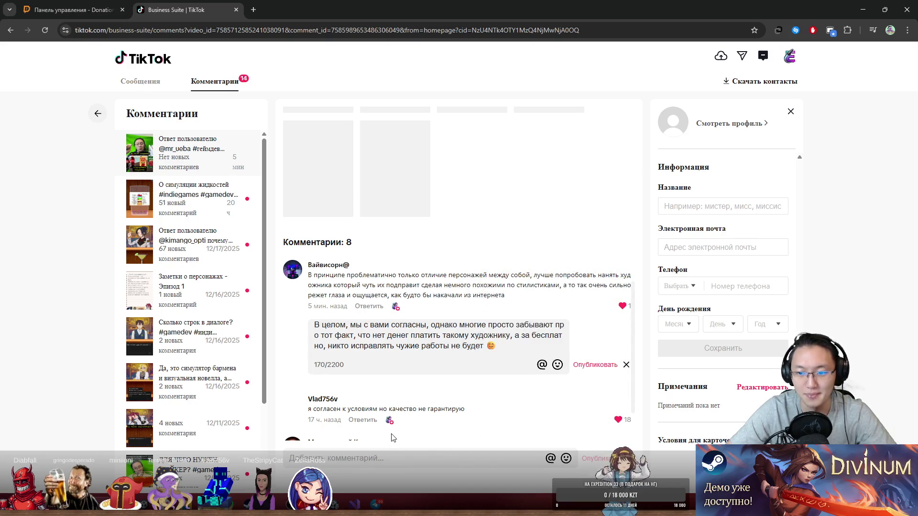
# - Close the TikTok tab, go to Чат-бот > Мультичат and refresh the invalid chat widget
pyautogui.click(237, 10)
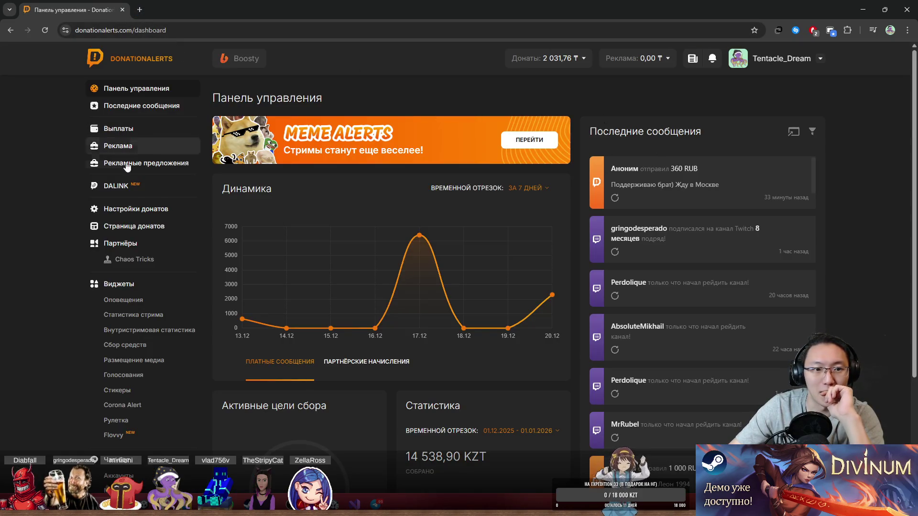
pyautogui.scroll(-2, 129, 337)
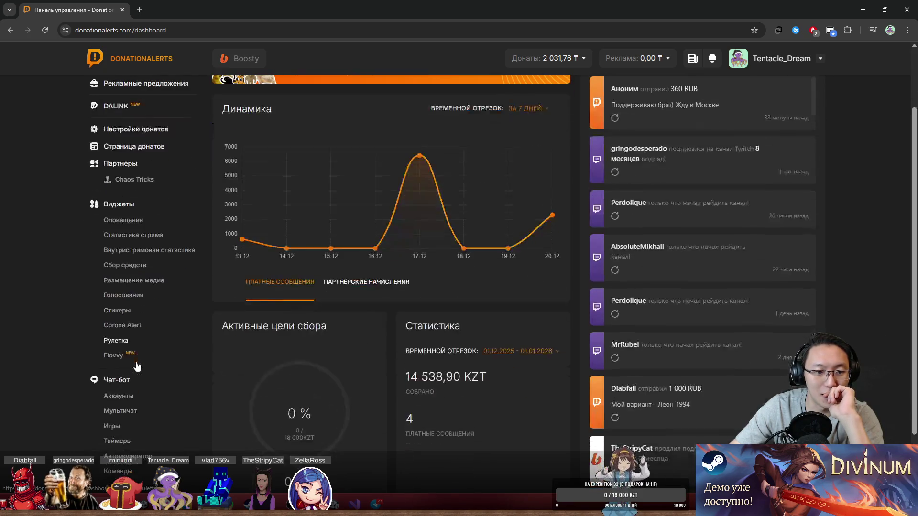
pyautogui.scroll(-2, 127, 352)
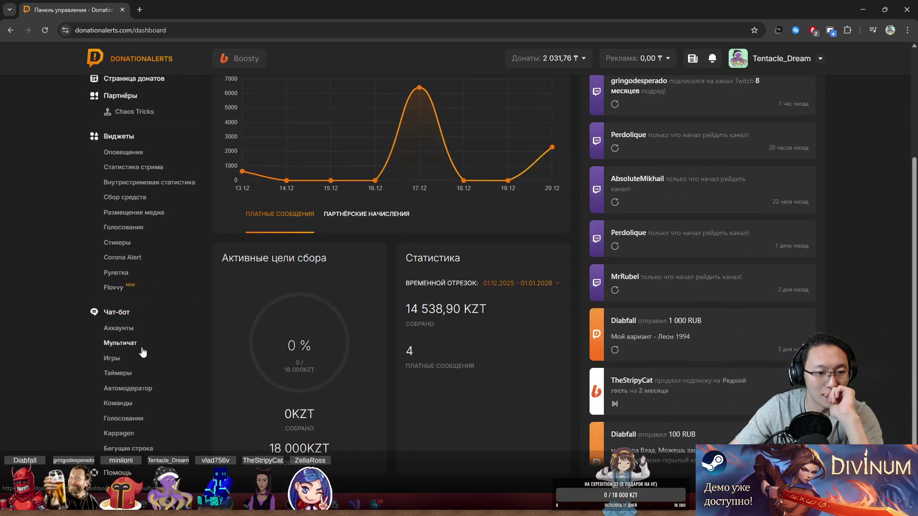
pyautogui.click(127, 345)
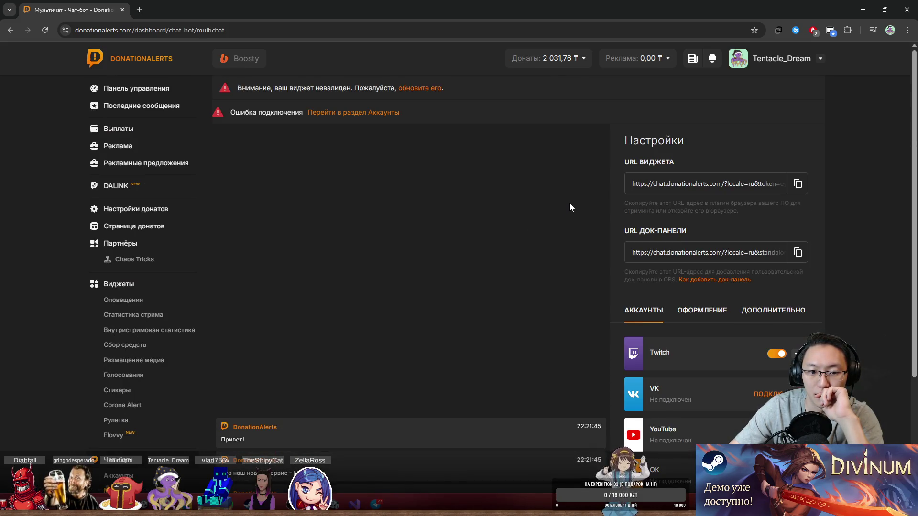
pyautogui.scroll(-3, 520, 260)
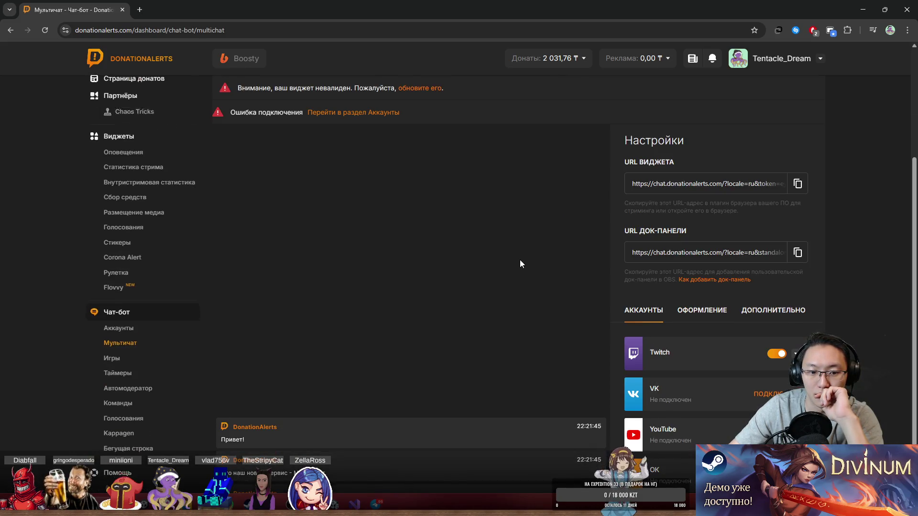
pyautogui.click(427, 92)
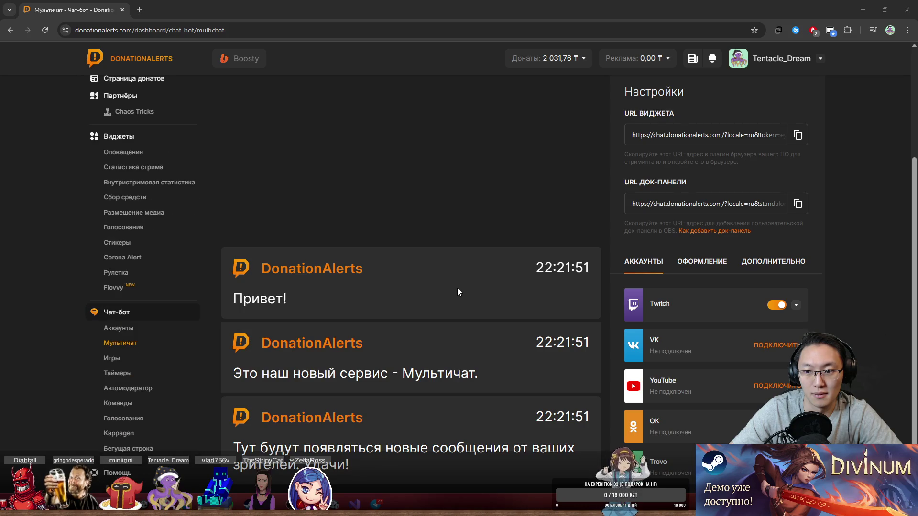
# - Review the ОФОРМЛЕНИЕ and АККАУНТЫ tabs, then copy the chat widget URL
pyautogui.click(721, 265)
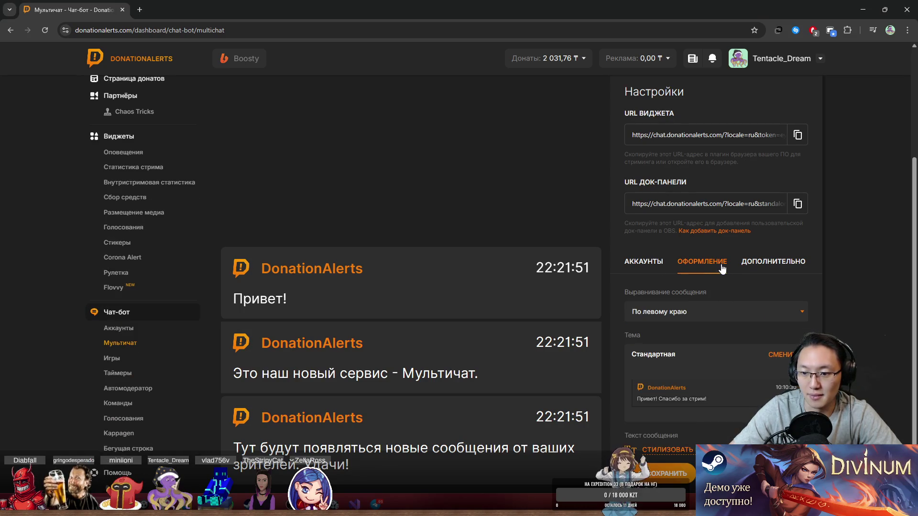
pyautogui.scroll(-3, 722, 269)
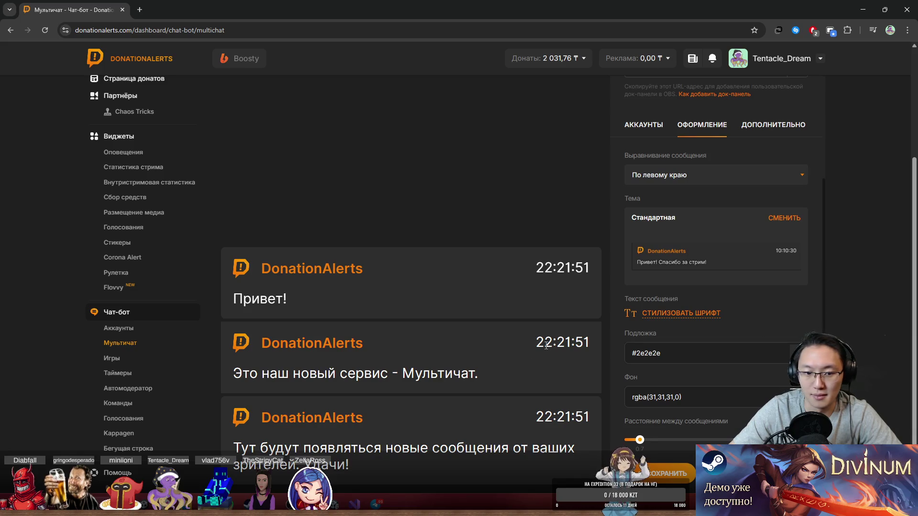
pyautogui.click(650, 125)
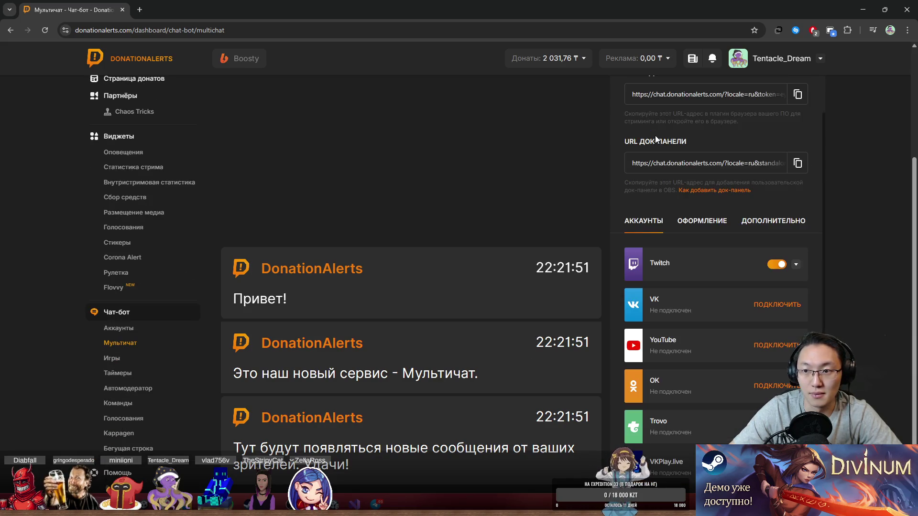
pyautogui.scroll(1, 747, 229)
pyautogui.click(796, 136)
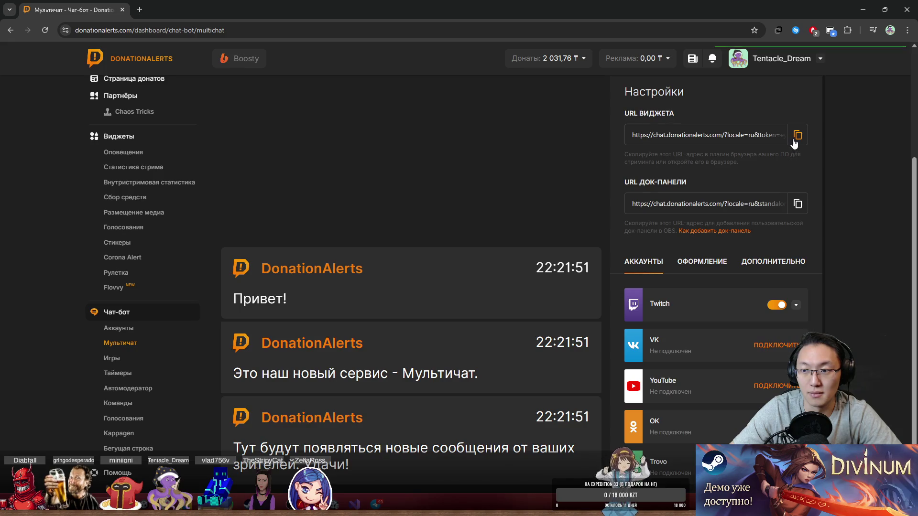
# - Load the copied widget URL in a new tab, then copy the URL again from Мультичат
pyautogui.click(140, 10)
pyautogui.hotkey('ctrl', 'v')
pyautogui.press('Return')
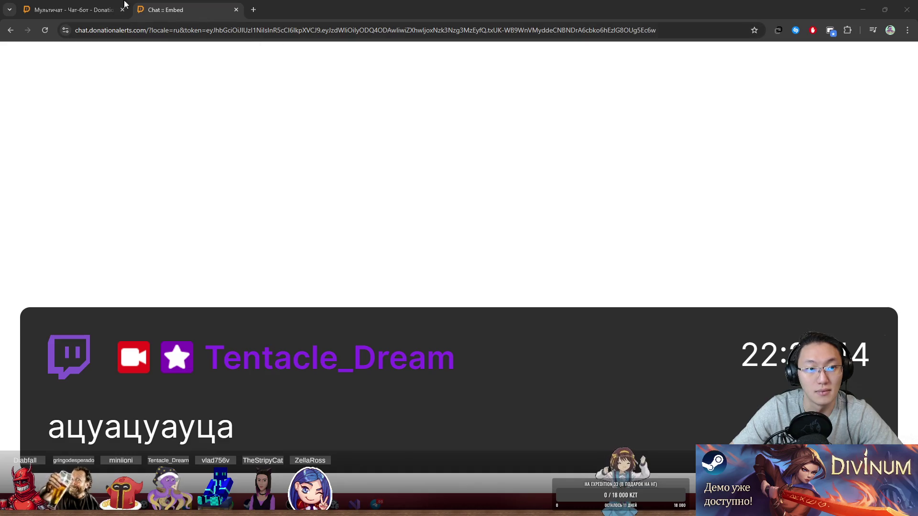
pyautogui.click(74, 10)
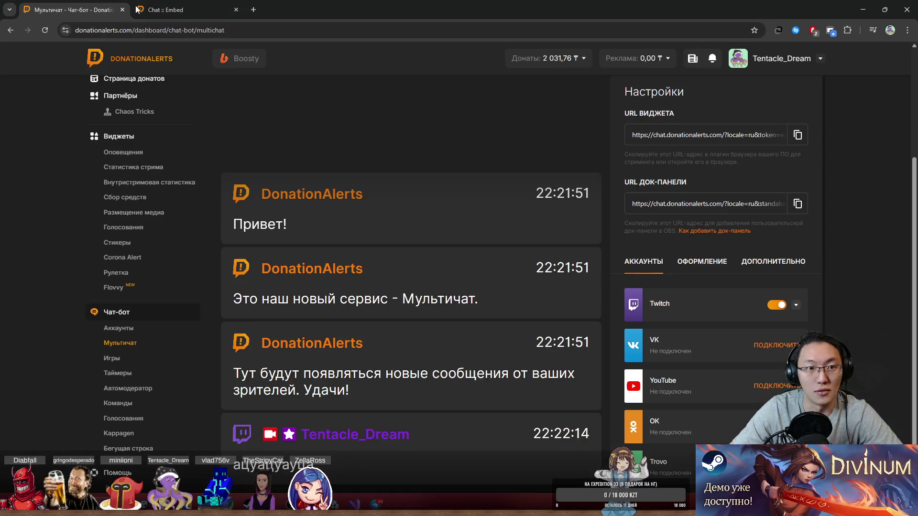
pyautogui.click(796, 136)
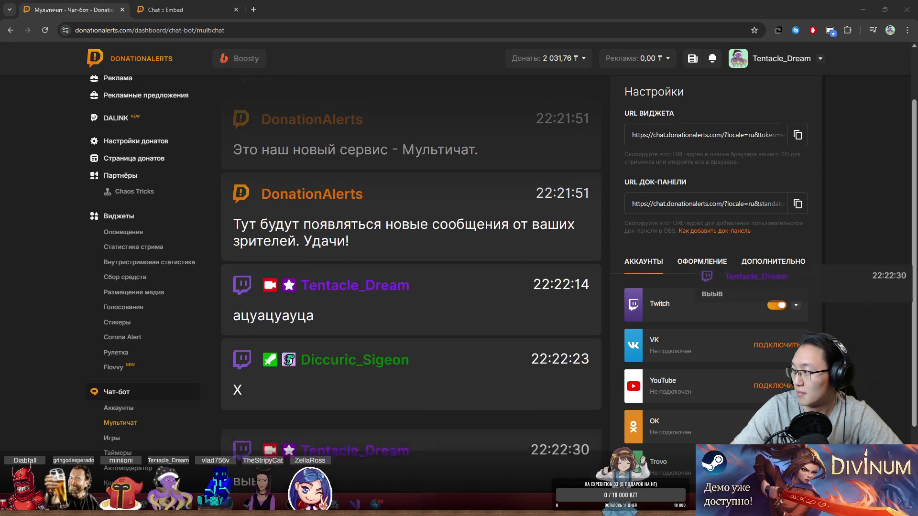
pyautogui.doubleClick(499, 15)
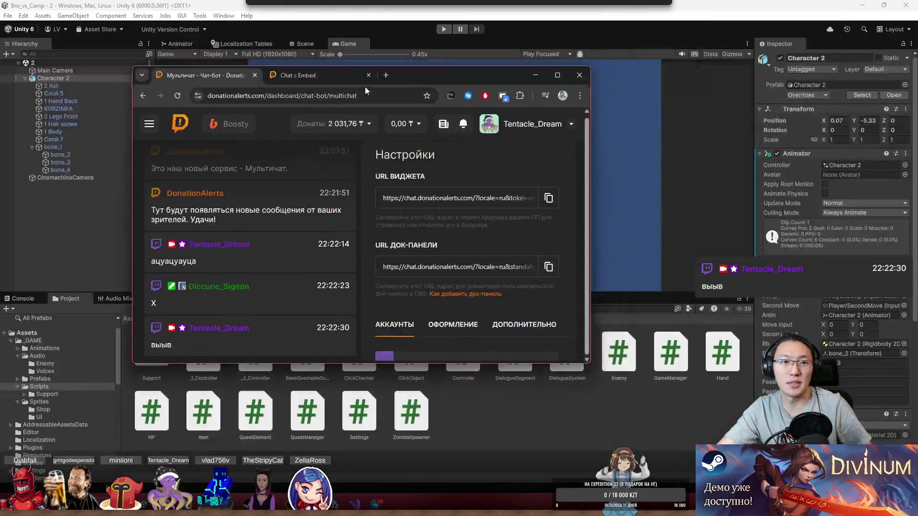
# - Close the Chrome window and all its tabs to reveal the Unity editor
pyautogui.click(577, 75)
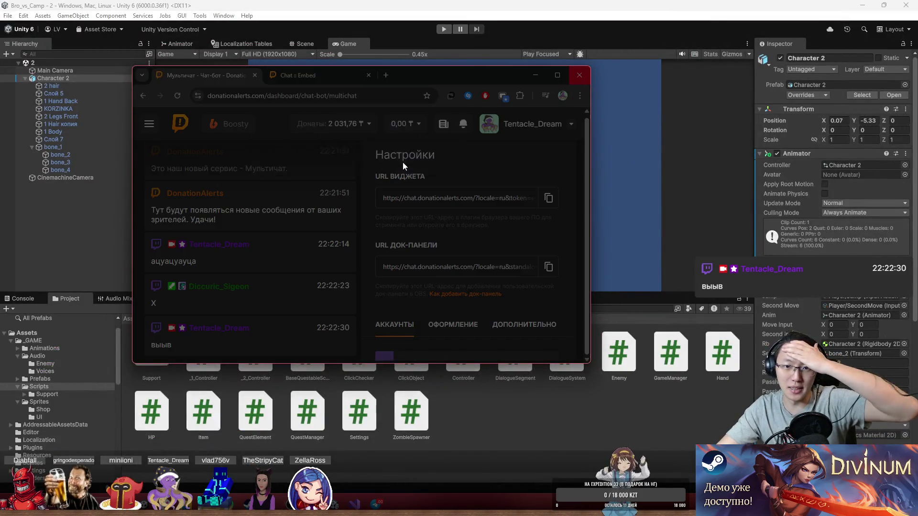
pyautogui.click(400, 156)
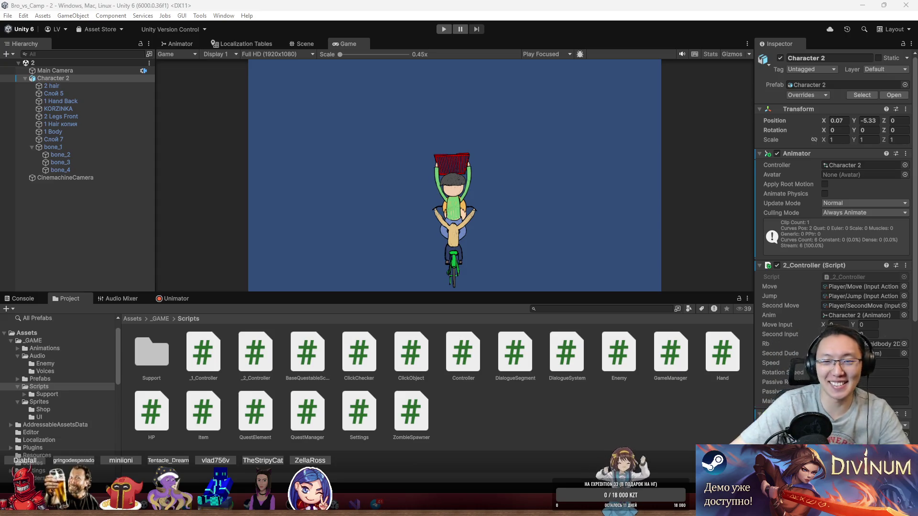
# - Play the game, steer the cyclist left and right with A/D and arrows, then stop
pyautogui.click(444, 29)
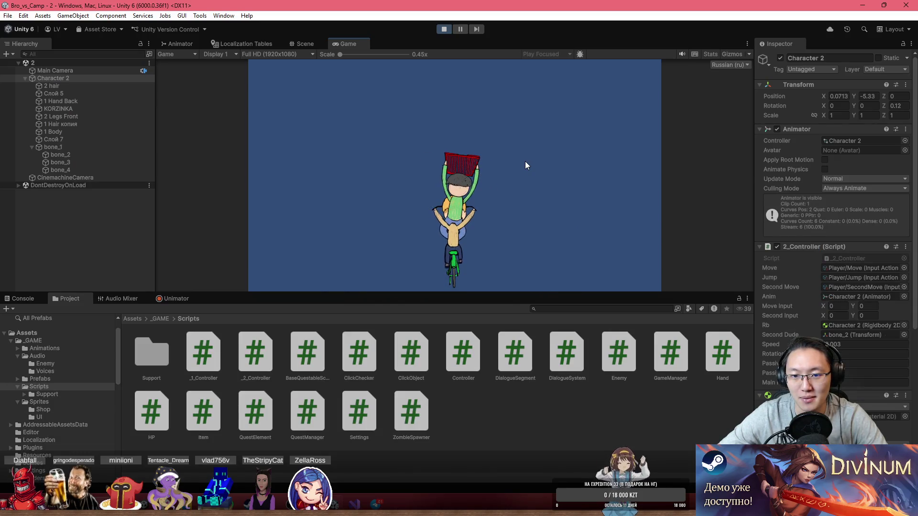
pyautogui.press('a')
pyautogui.press('Left')
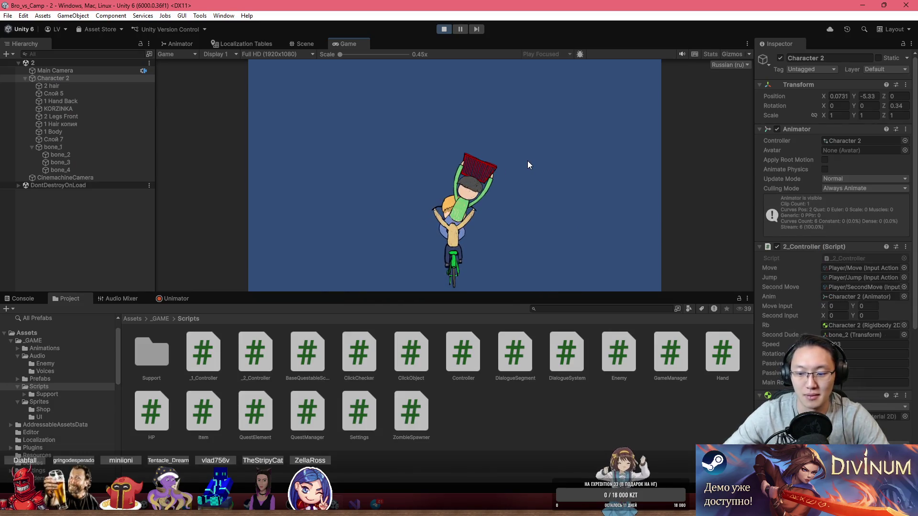
pyautogui.press('a')
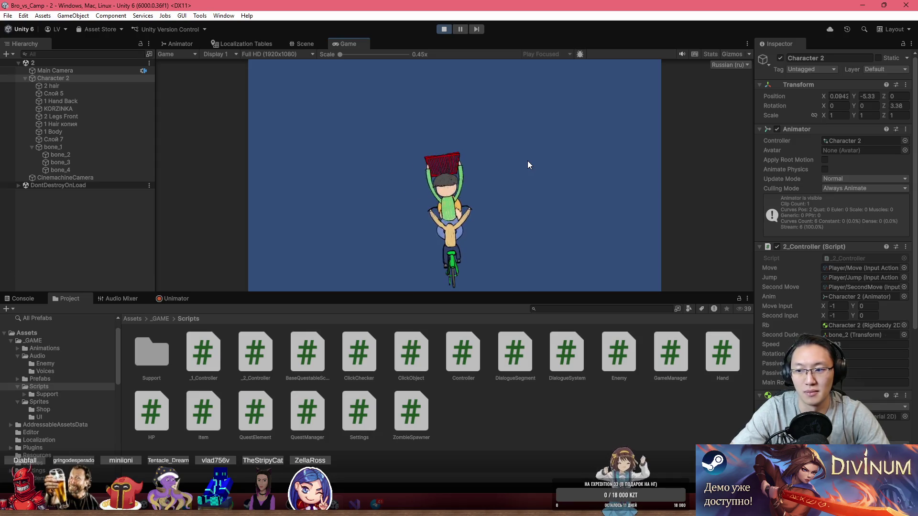
pyautogui.click(849, 381)
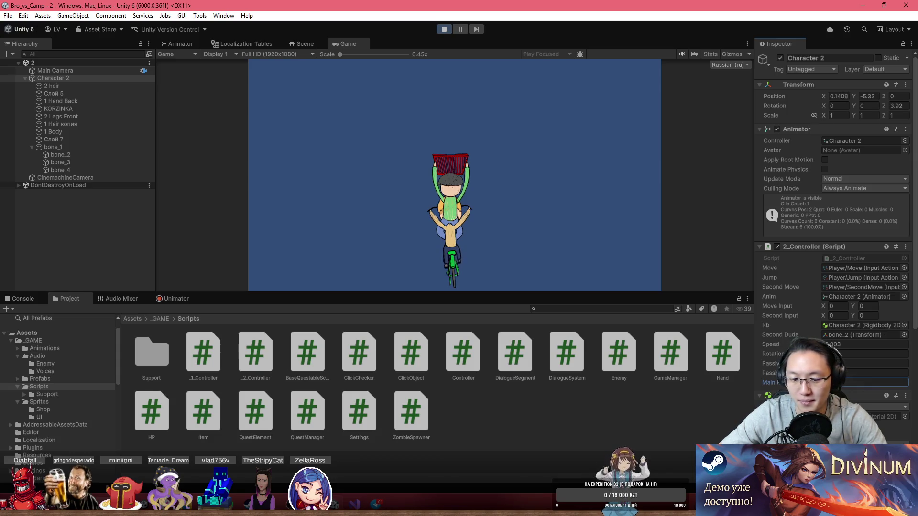
pyautogui.click(567, 242)
pyautogui.press('d')
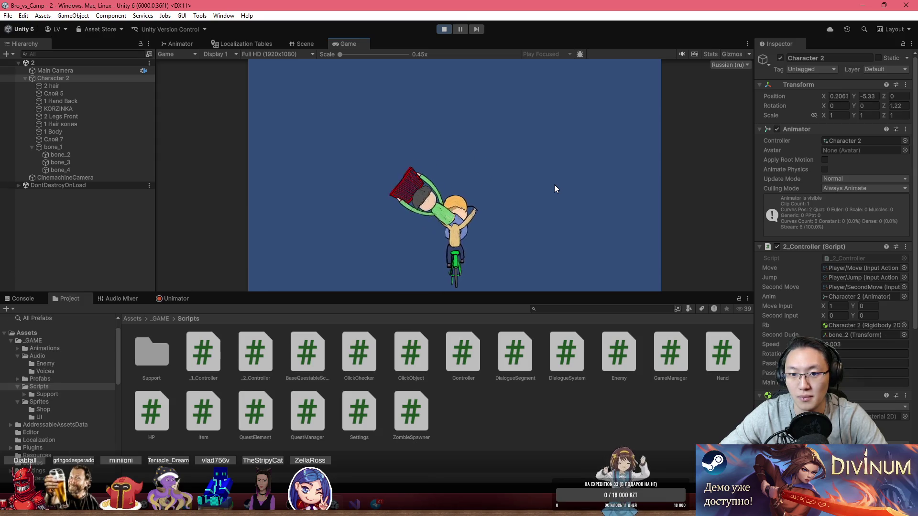
pyautogui.press('a')
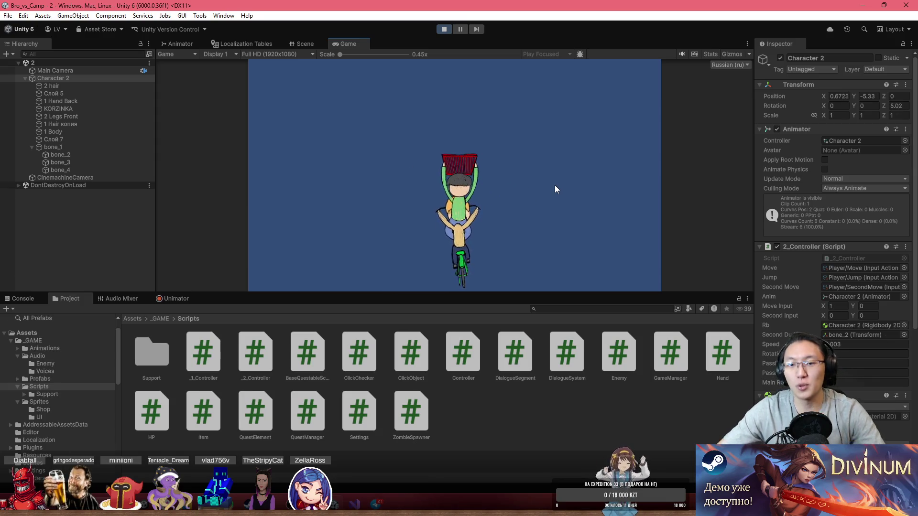
pyautogui.press('d')
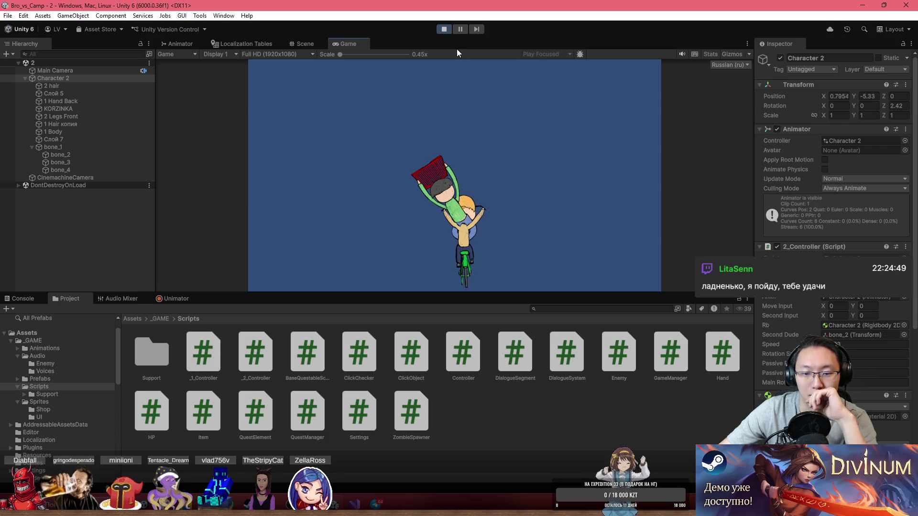
pyautogui.hotkey('ctrl', 'p')
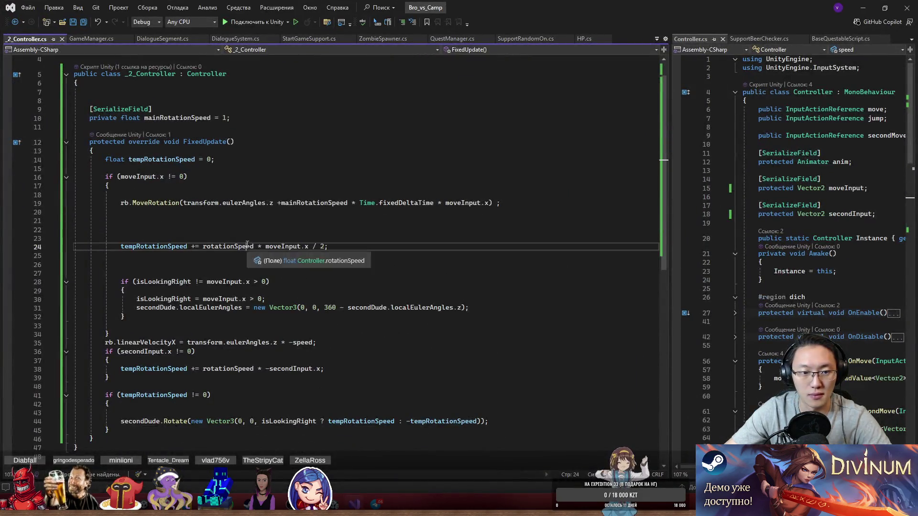
# - Paste the Mathf.DeltaAngle expression on empty line 21, then remove it again
pyautogui.click(277, 221)
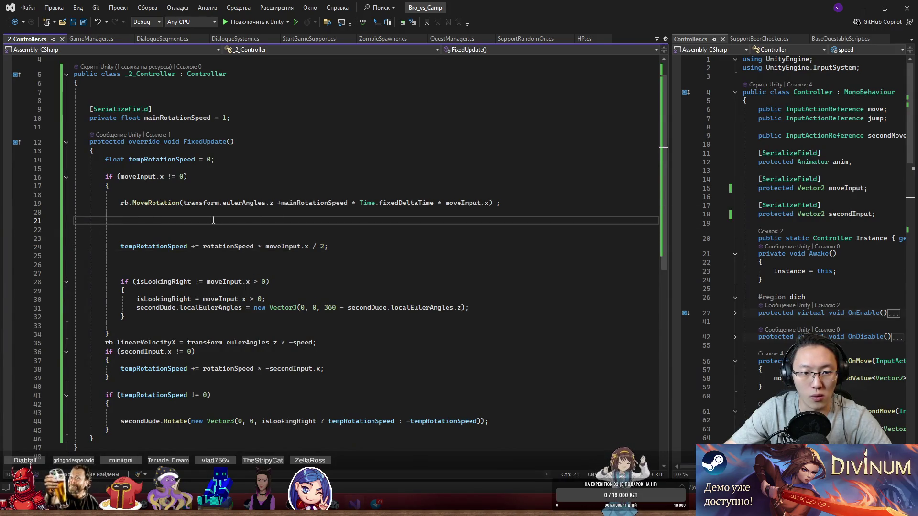
pyautogui.hotkey('ctrl', 'v')
pyautogui.hotkey('shift', 'Home')
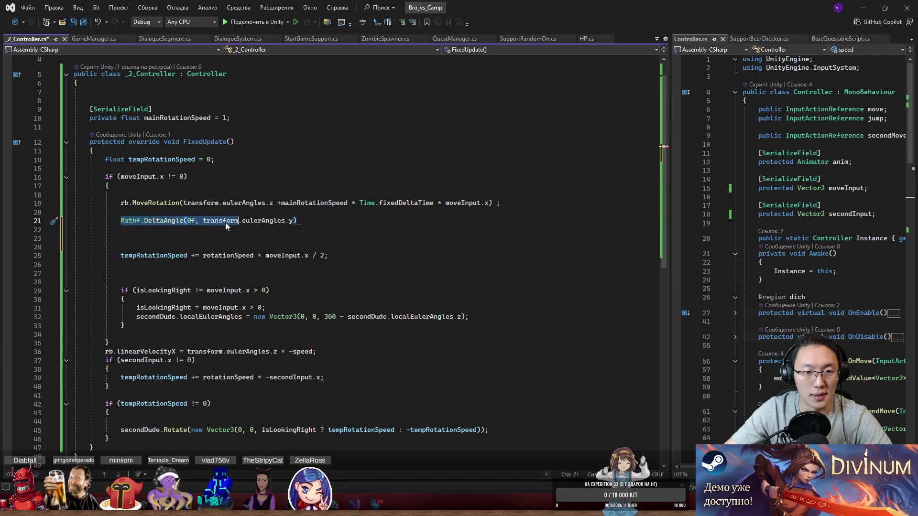
pyautogui.press('Delete')
pyautogui.scroll(-4, 239, 239)
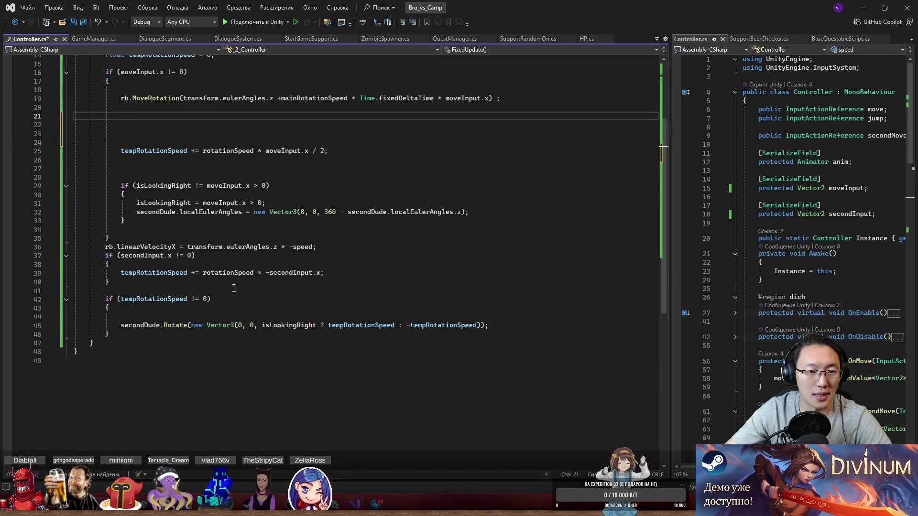
pyautogui.scroll(1, 148, 247)
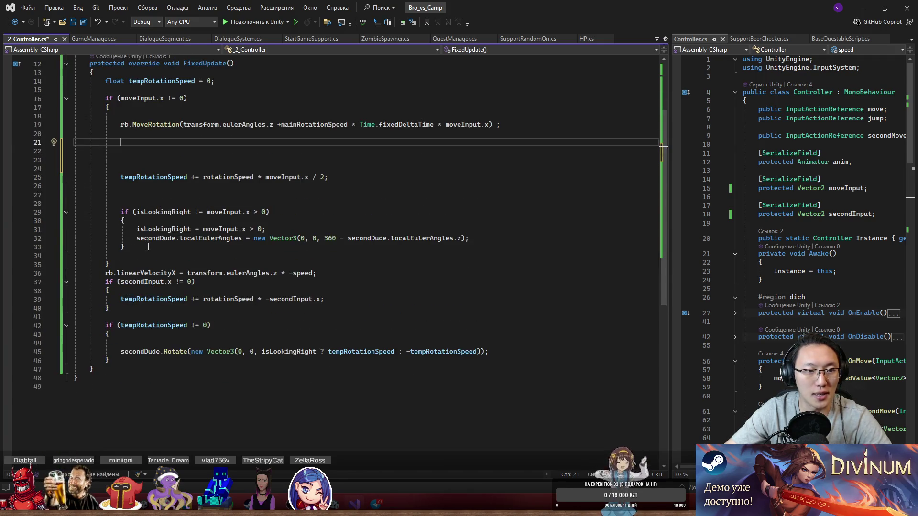
# - Replace transform.eulerAngles.z in the rb.linearVelocityX line with Mathf.DeltaAngle(0f, transform.eulerAngles.z) and save
pyautogui.click(175, 275)
pyautogui.press('Return')
pyautogui.press('Return')
pyautogui.press('Return')
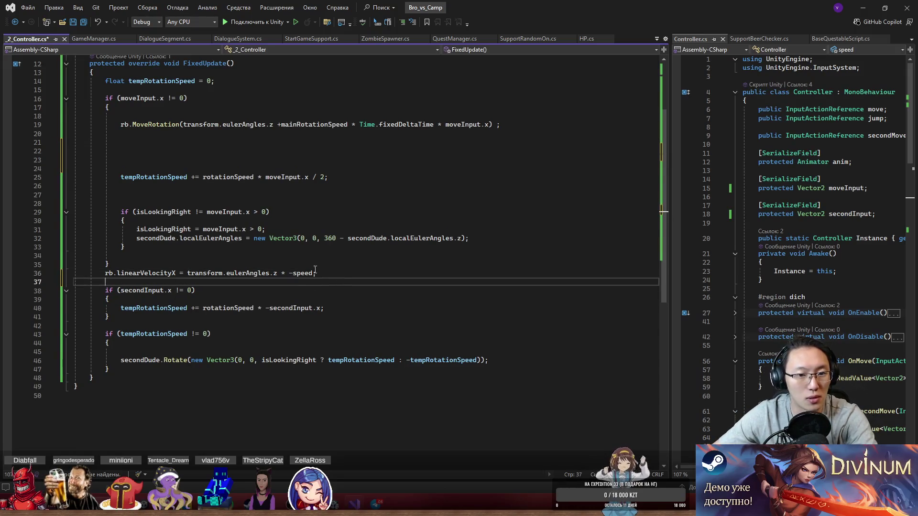
pyautogui.moveTo(188, 290); pyautogui.dragTo(277, 290)
pyautogui.hotkey('ctrl', 'v')
pyautogui.hotkey('ctrl', 's')
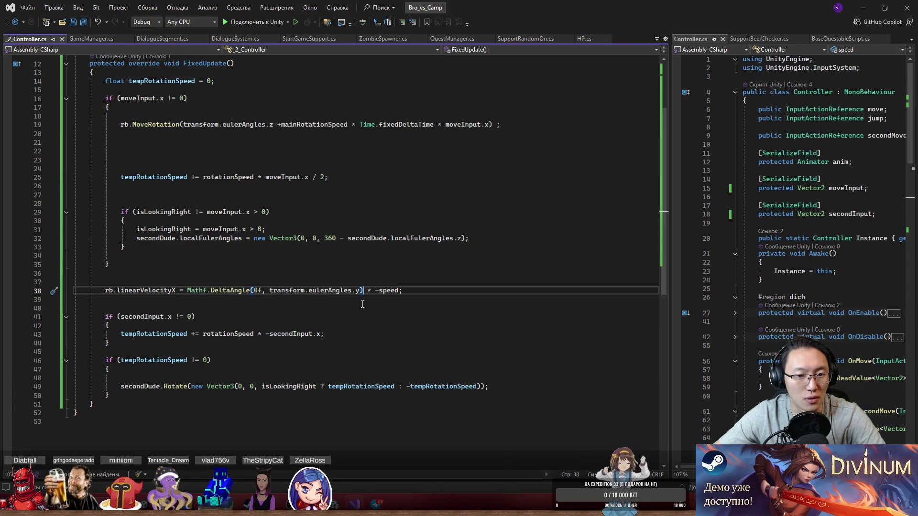
# - Correct the eulerAngles axis to z in the expression and save 2_Controller.cs
pyautogui.press('BackSpace')
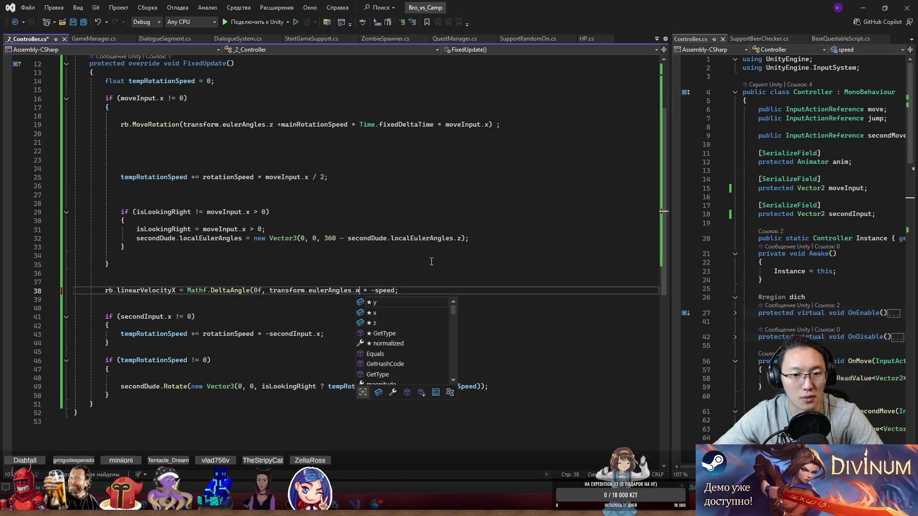
pyautogui.press('Escape')
pyautogui.press('Escape')
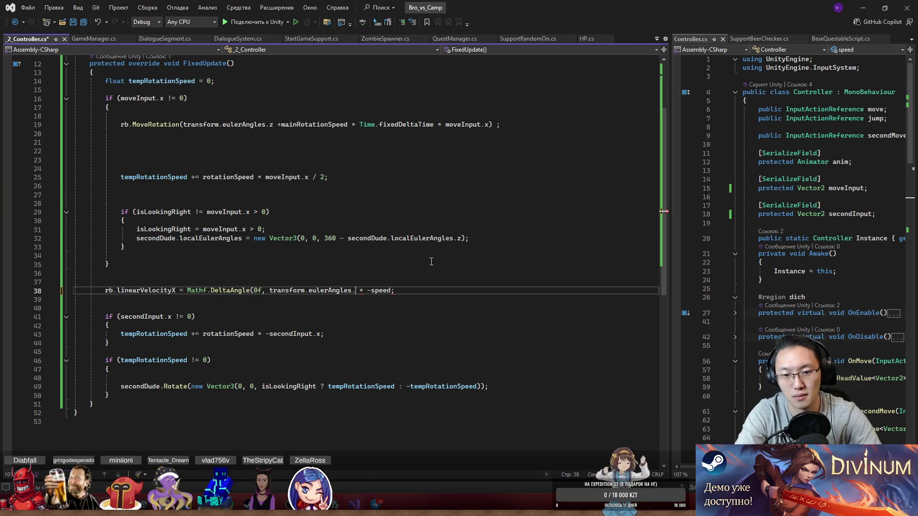
pyautogui.write('z)')
pyautogui.hotkey('ctrl', 's')
pyautogui.press('Up')
pyautogui.press('Up')
pyautogui.press('Up')
pyautogui.click(863, 7)
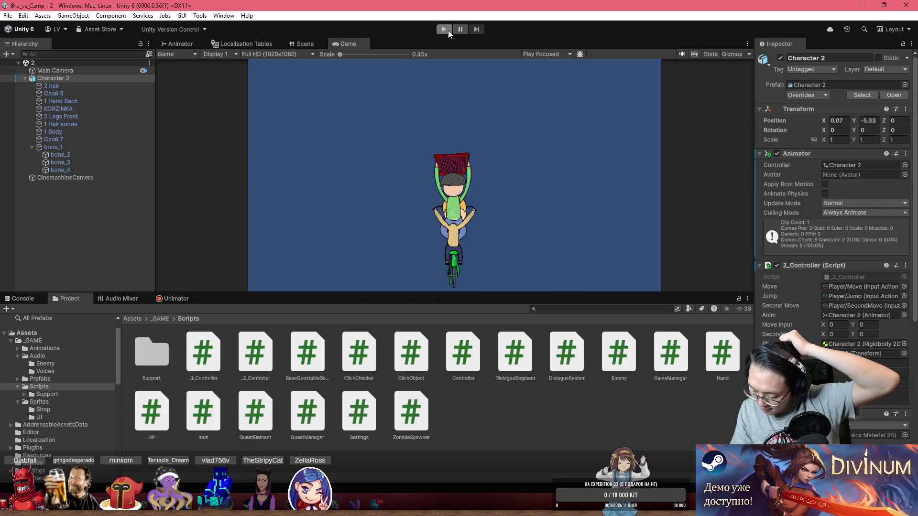
# - Enter Play mode in Unity with the updated script, then switch to Telegram
pyautogui.click(449, 31)
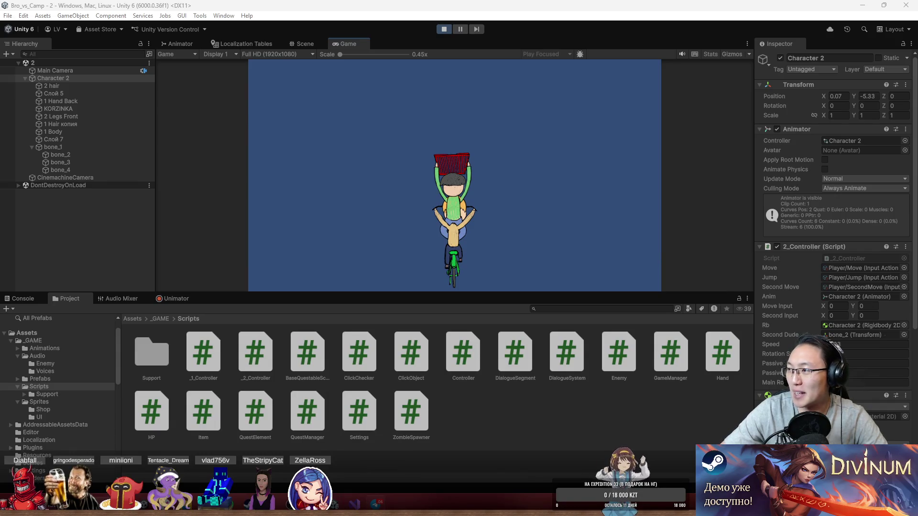
pyautogui.hotkey('alt', 'Tab')
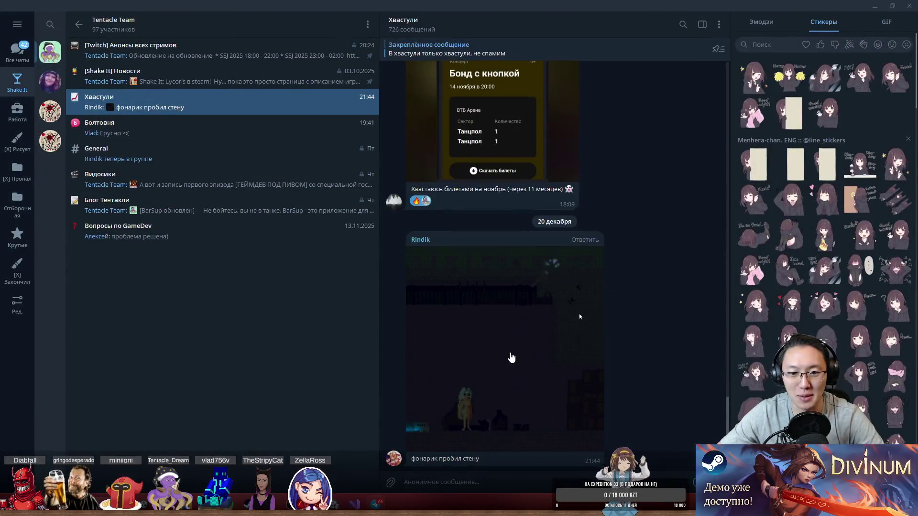
pyautogui.click(511, 357)
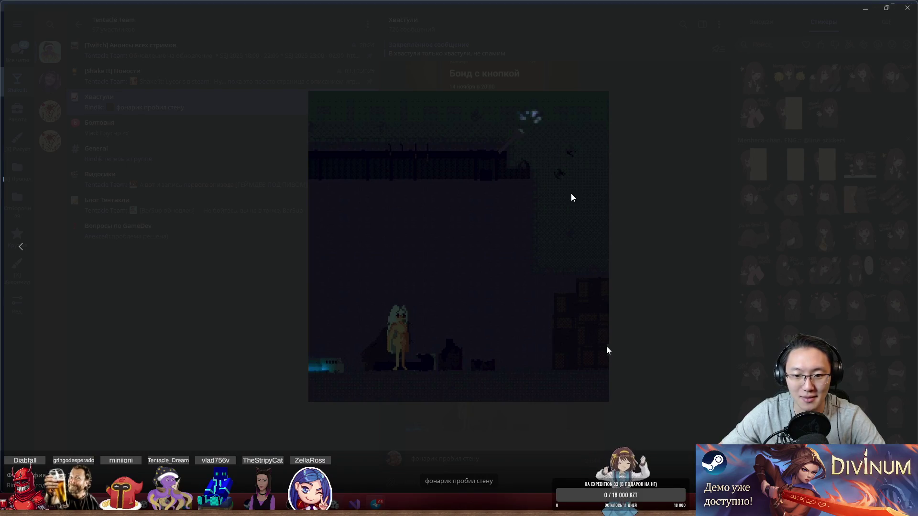
pyautogui.click(502, 449)
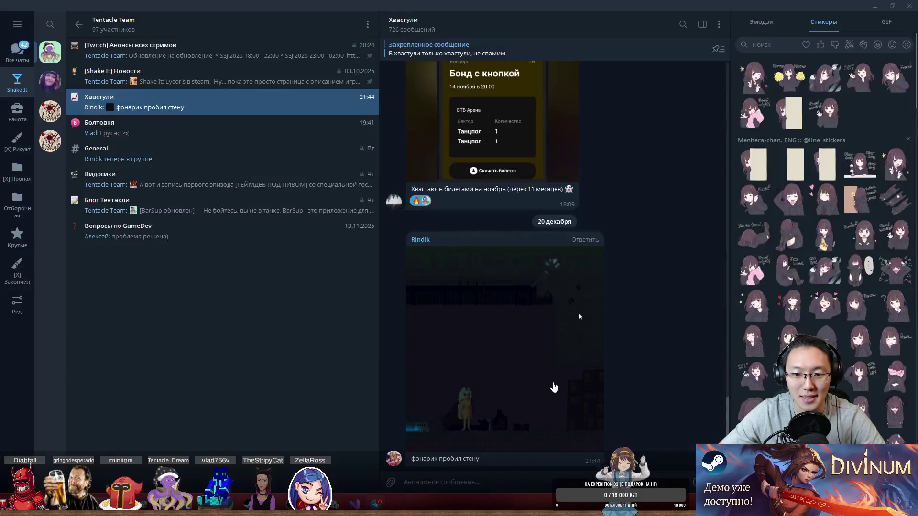
pyautogui.click(547, 353)
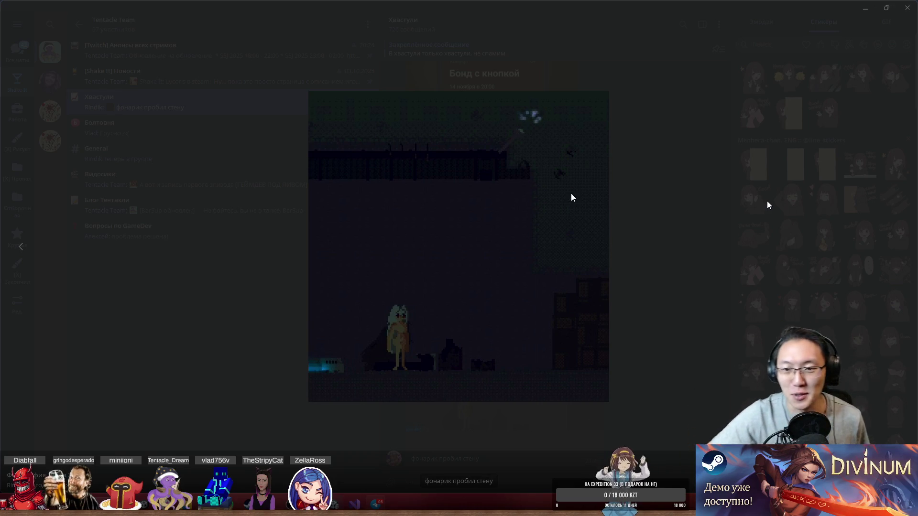
pyautogui.click(767, 204)
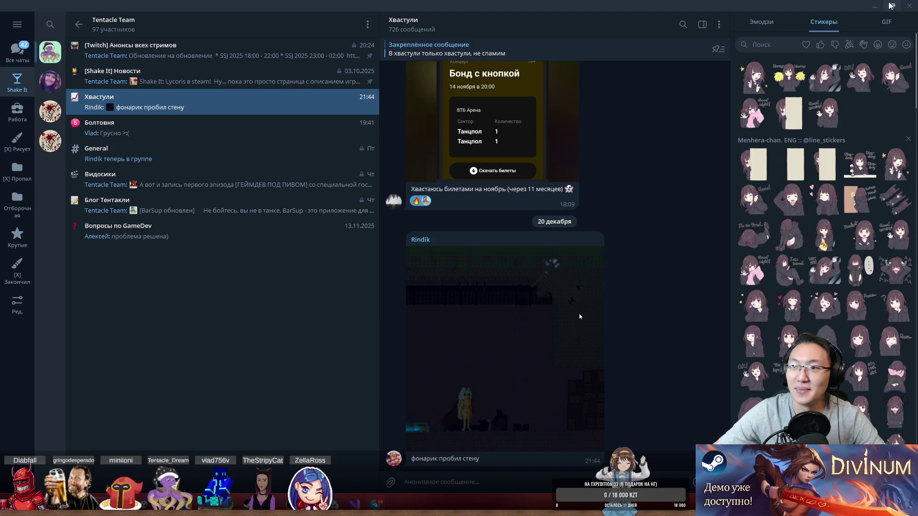
pyautogui.click(875, 6)
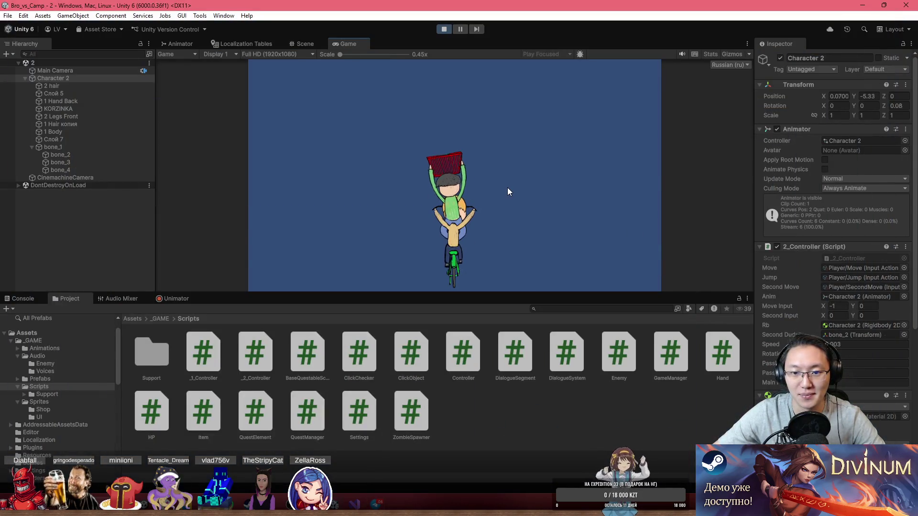
# - Steer the rider left and right with A/D, watching it tip sideways
pyautogui.press('a')
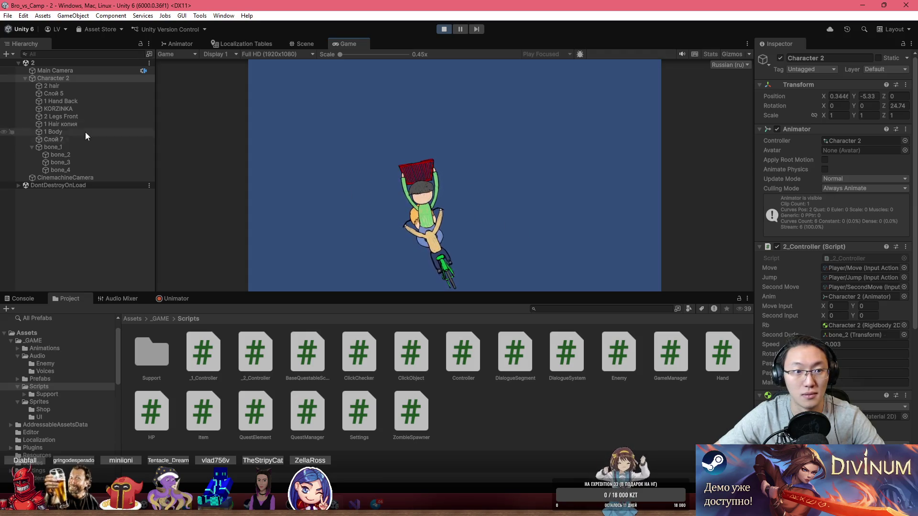
pyautogui.press('d')
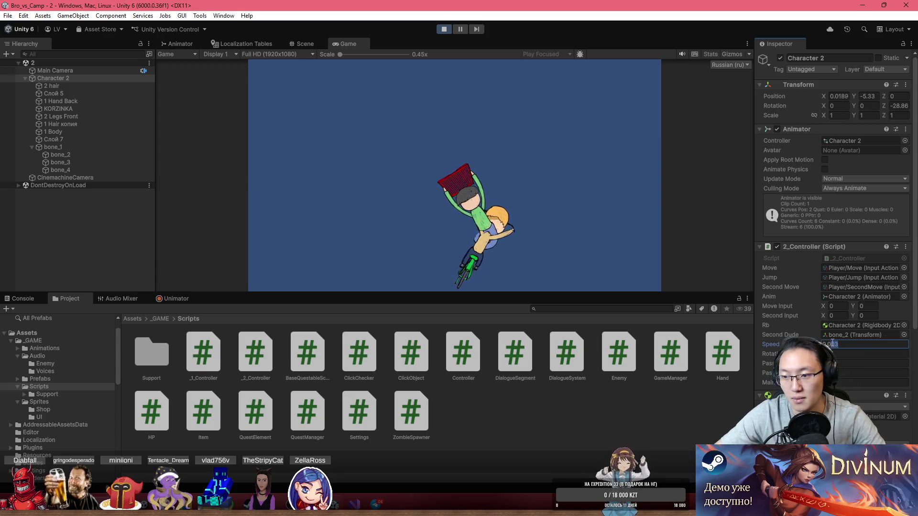
pyautogui.write('0.01')
pyautogui.click(542, 219)
# - Keep steering the cyclist left and right at the old speed
pyautogui.press('a')
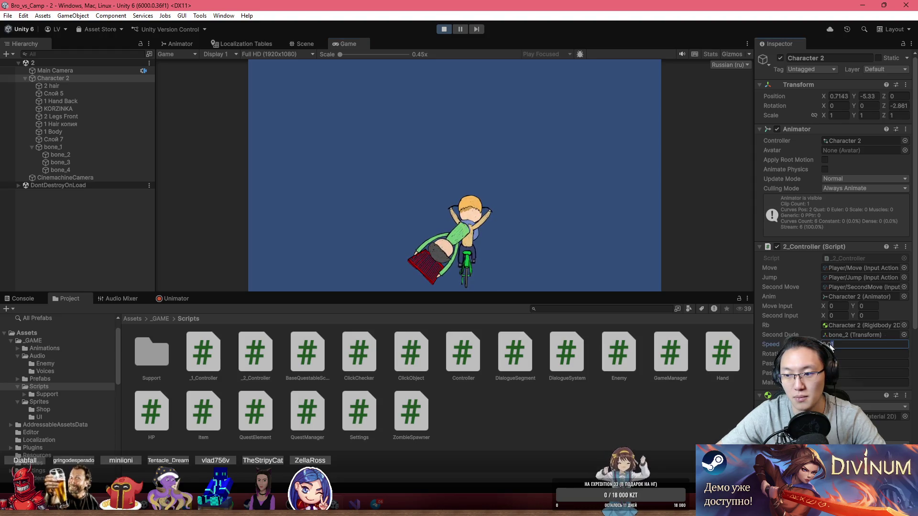
pyautogui.click(484, 203)
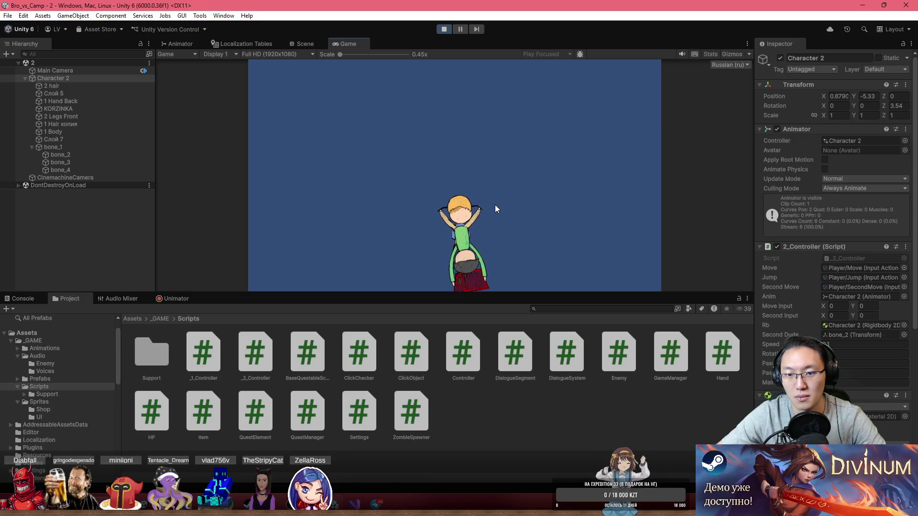
pyautogui.press('d')
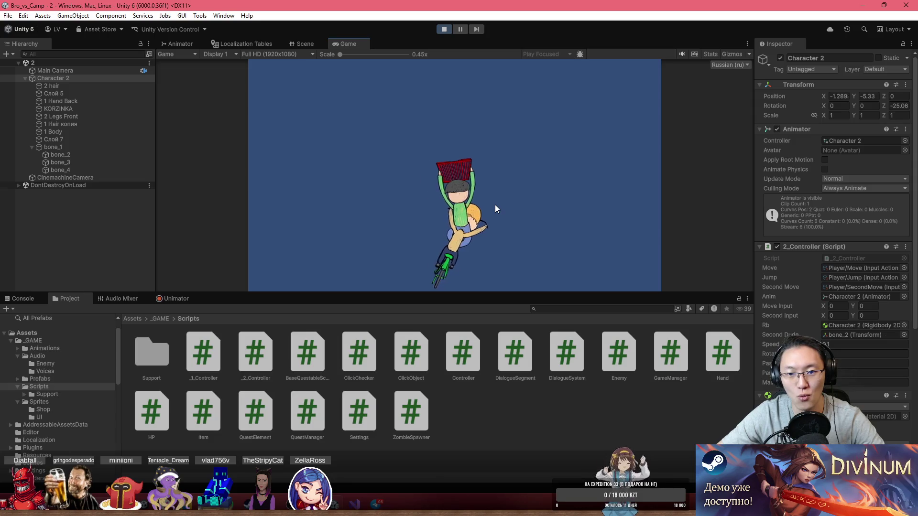
pyautogui.press('a')
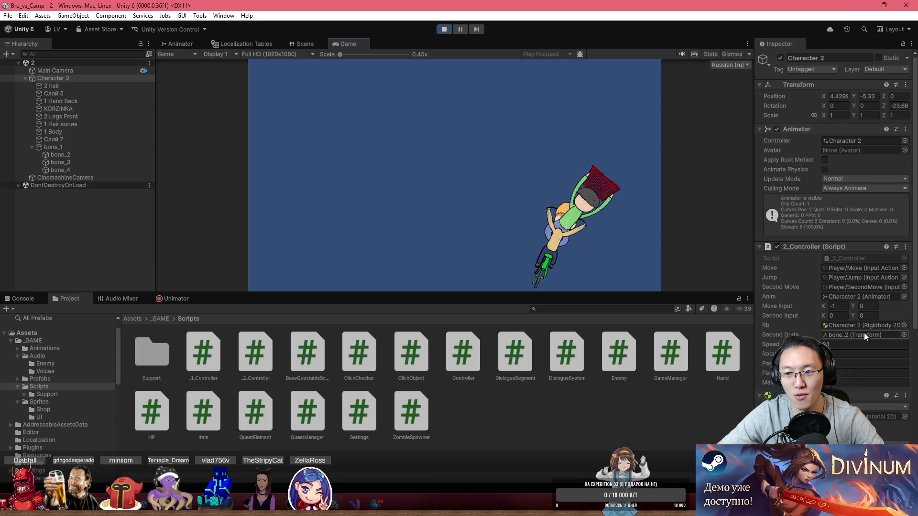
# - Change the 2_Controller Speed value to 0.2 in the Inspector
pyautogui.click(833, 344)
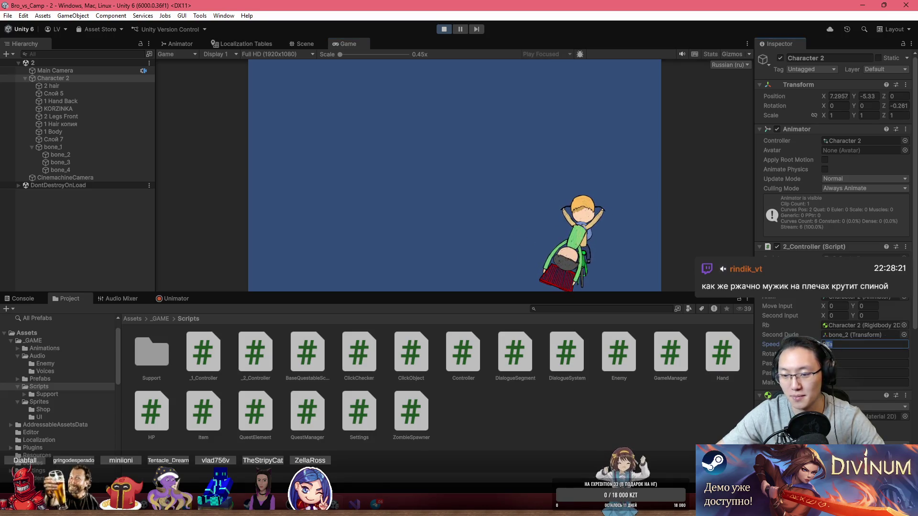
pyautogui.press('BackSpace')
pyautogui.write('2')
pyautogui.click(552, 211)
# - Ride the cyclist back and forth with A/D at Speed 0.2
pyautogui.press('a')
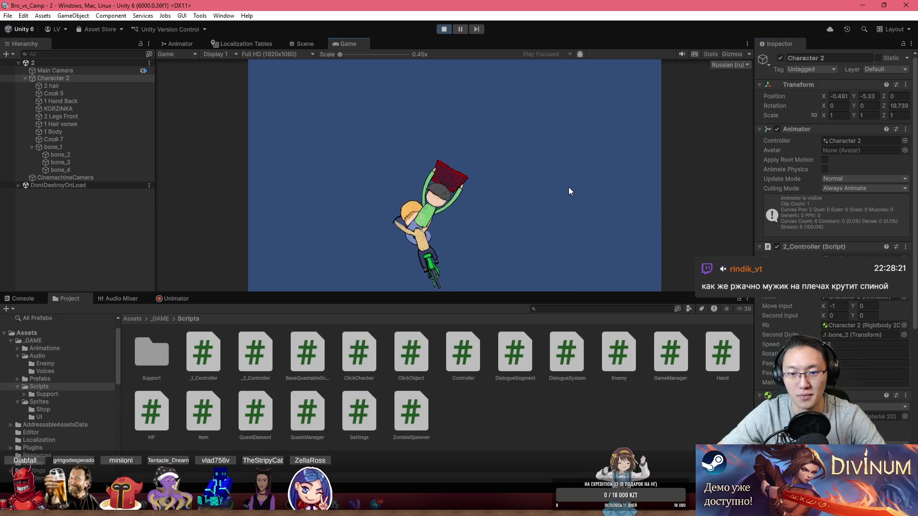
pyautogui.press('d')
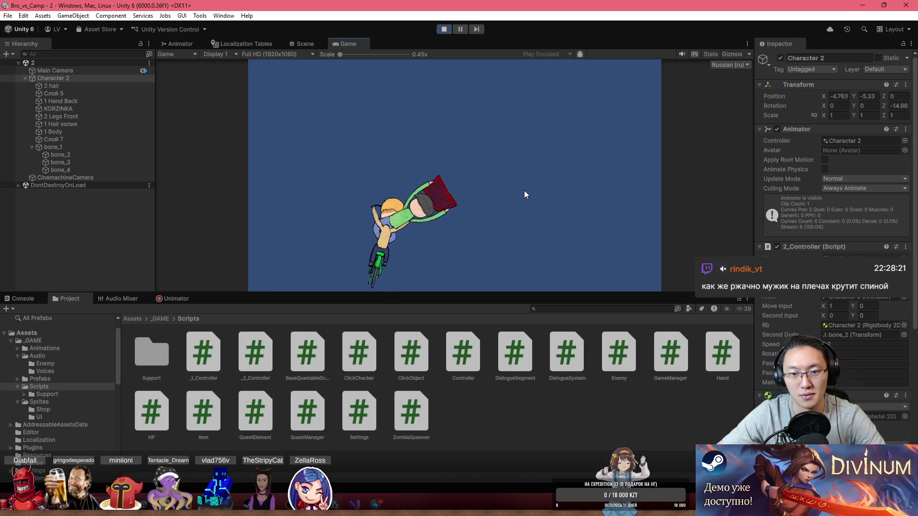
pyautogui.press('a')
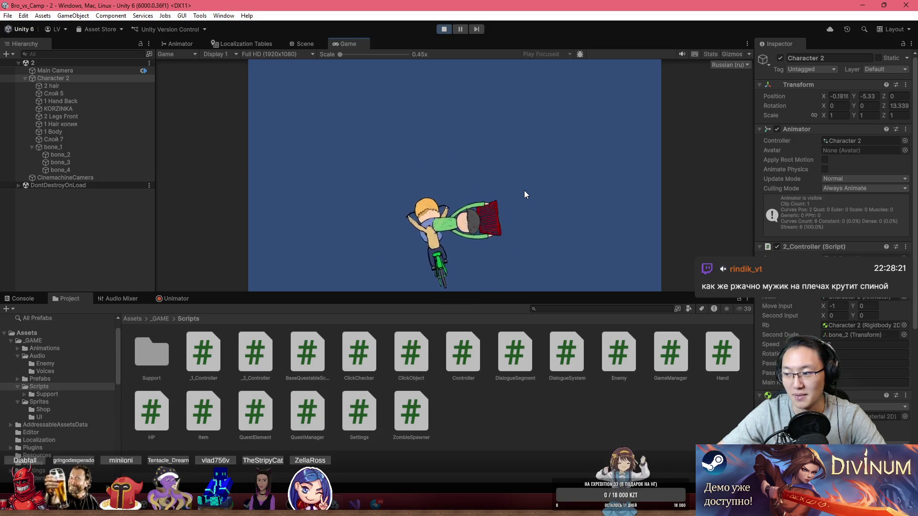
pyautogui.press('d')
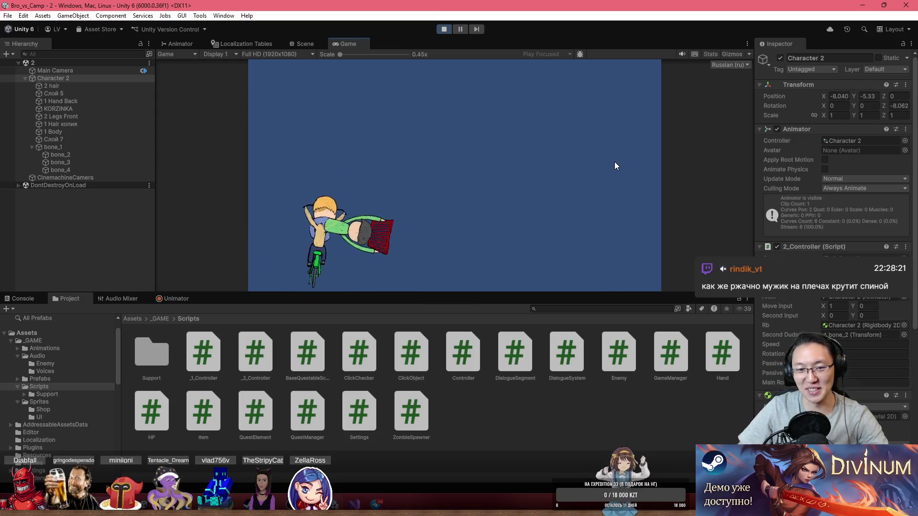
# - Steer the bike with A/D while spinning the top rider with the arrow keys
pyautogui.press('Right')
pyautogui.press('d')
pyautogui.press('Left')
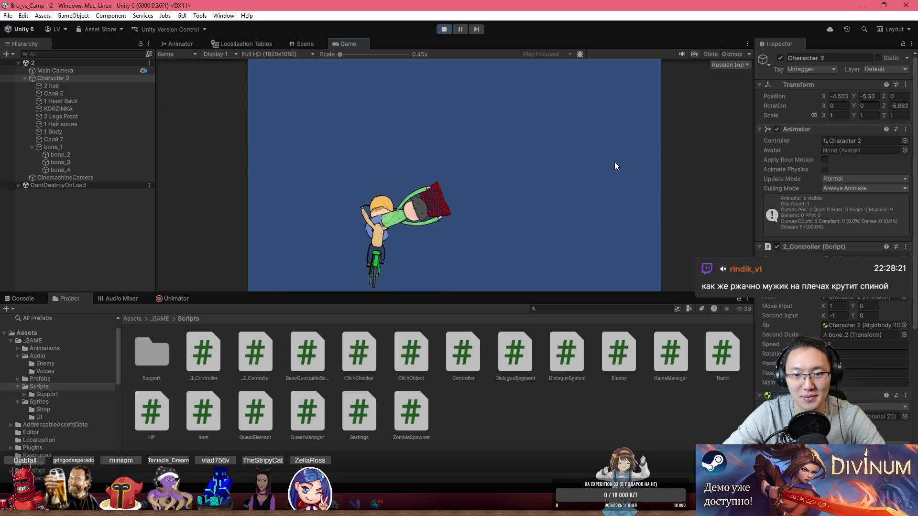
pyautogui.press('a')
pyautogui.press('Right')
pyautogui.press('Left')
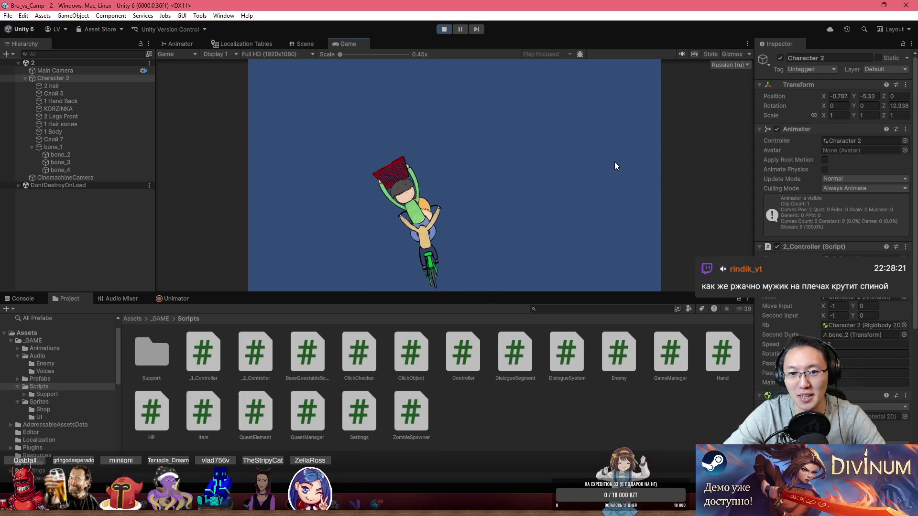
pyautogui.press('d')
pyautogui.press('Right')
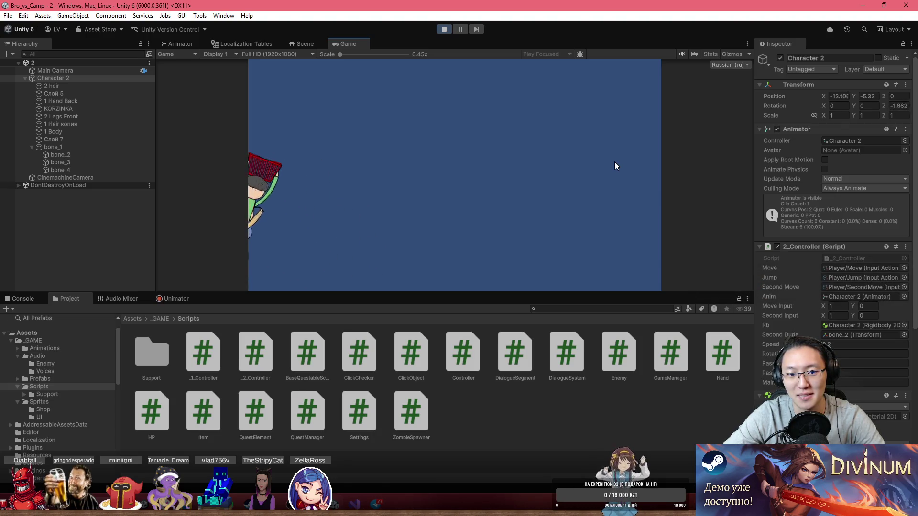
pyautogui.press('a')
pyautogui.press('Left')
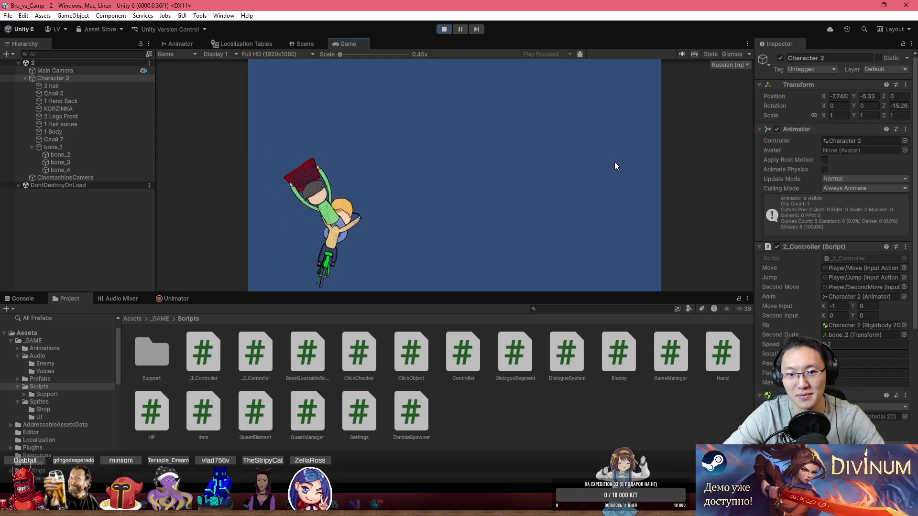
pyautogui.press('d')
pyautogui.press('Right')
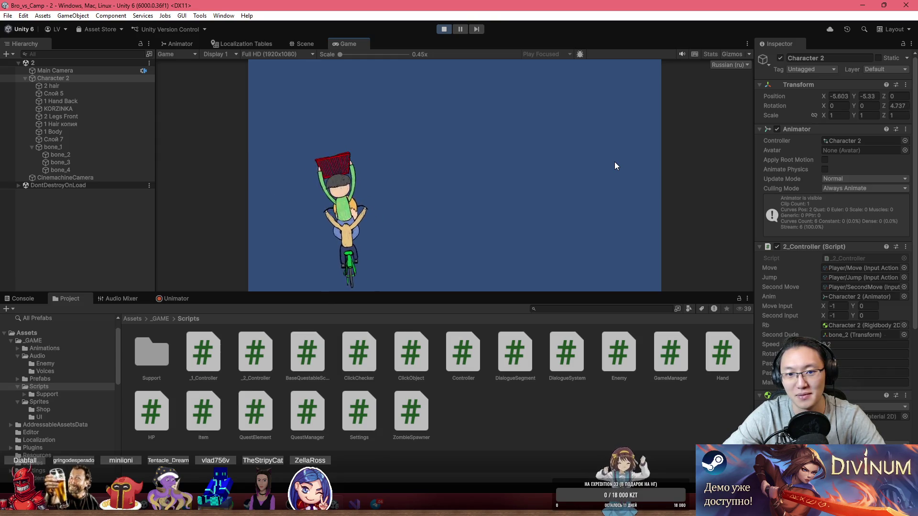
pyautogui.press('a')
pyautogui.press('Left')
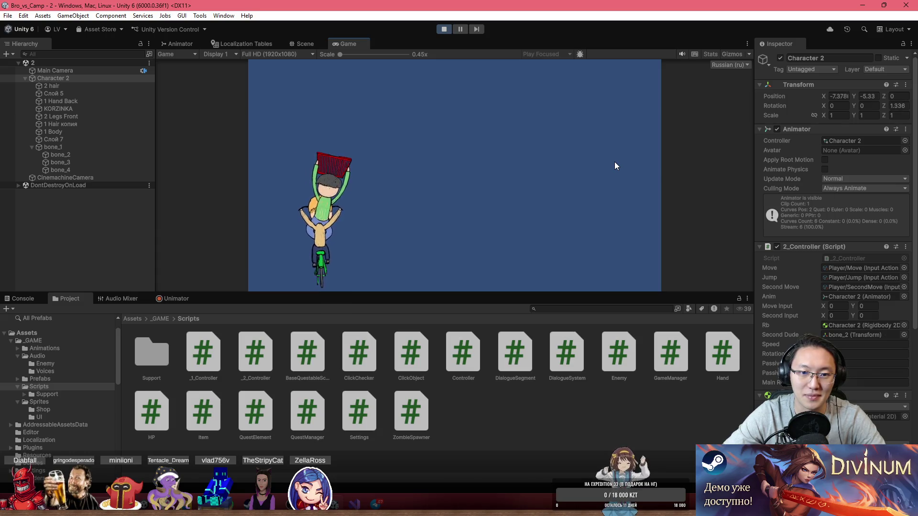
pyautogui.press('Left')
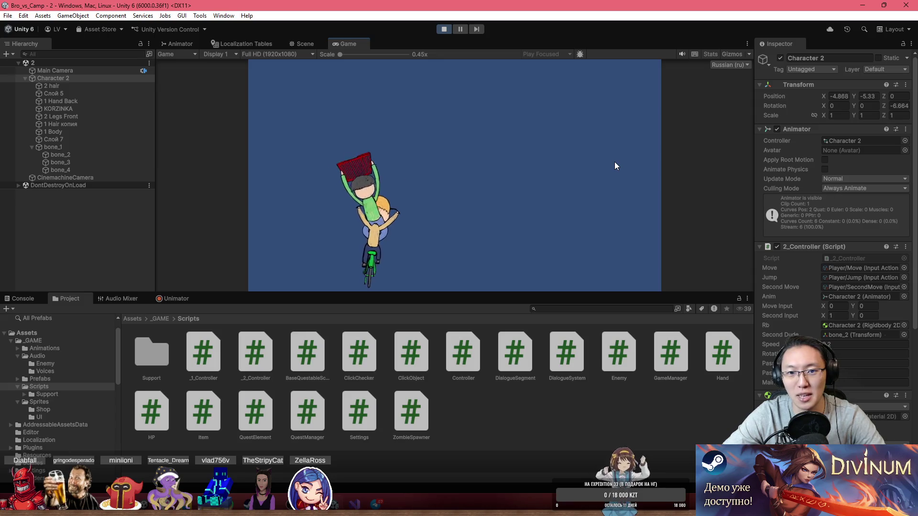
pyautogui.press('Right')
pyautogui.press('a')
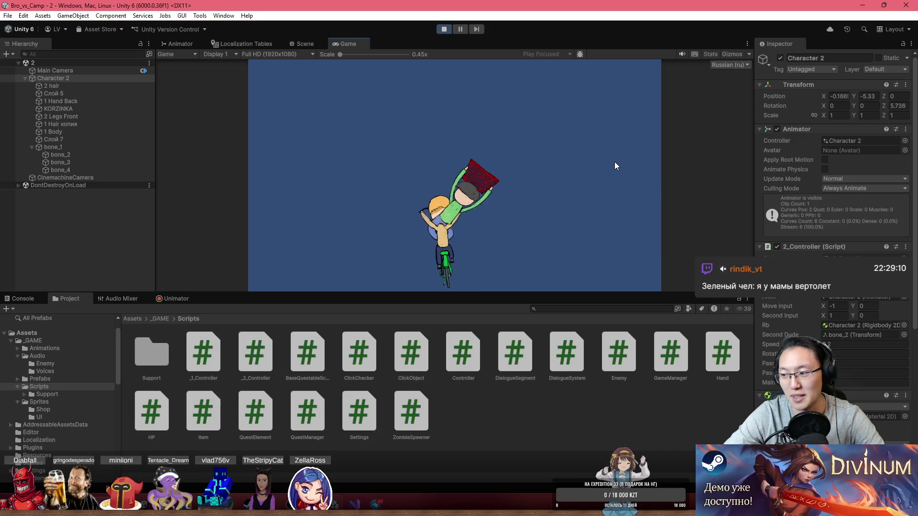
pyautogui.press('Left')
pyautogui.press('d')
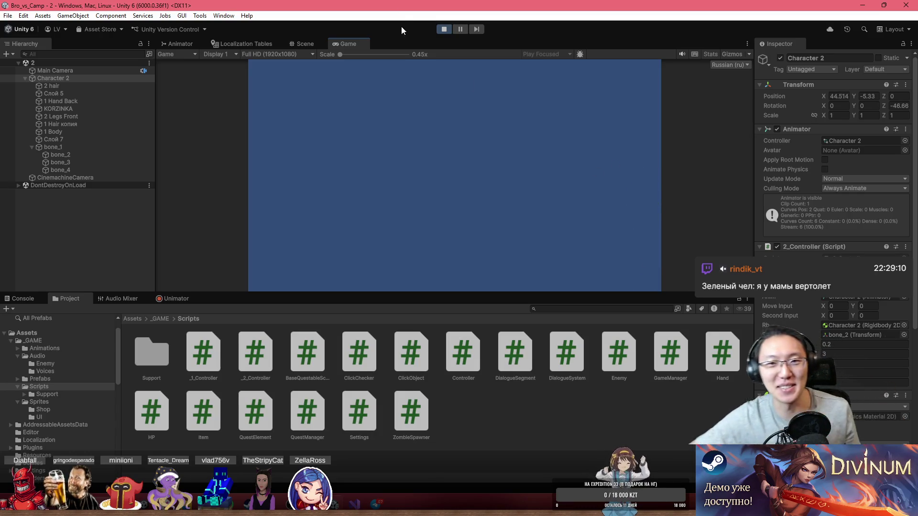
# - Keep the play-mode 2_Controller values (Speed 0.2) via Copy/Paste Component Values, then switch to Telegram
pyautogui.scroll(-2, 820, 313)
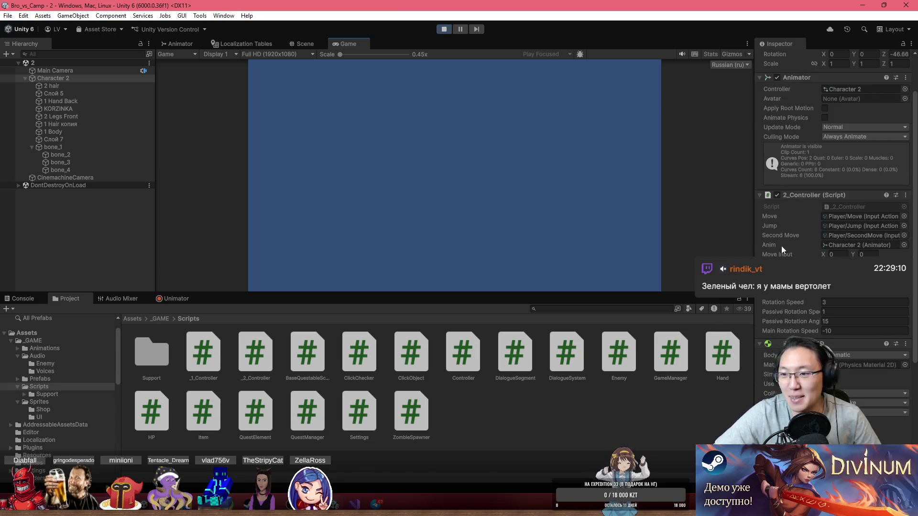
pyautogui.rightClick(835, 193)
pyautogui.click(850, 243)
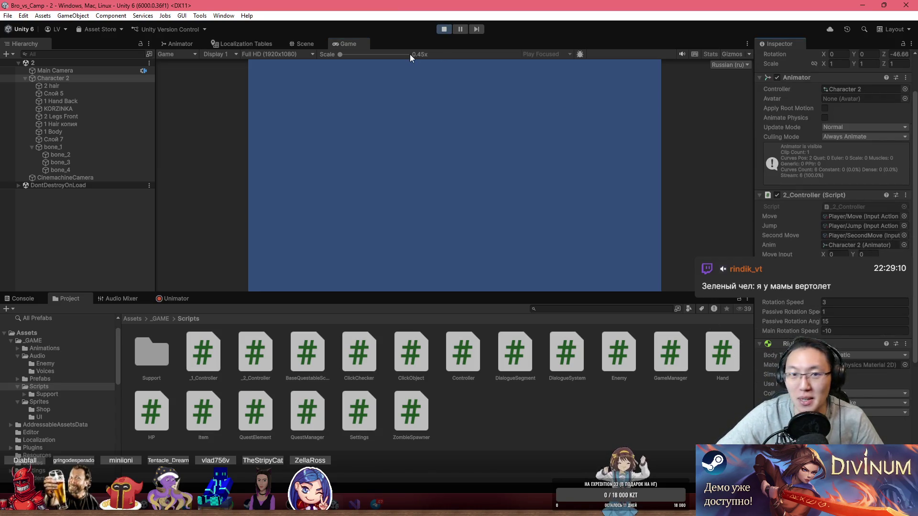
pyautogui.click(440, 30)
pyautogui.rightClick(829, 213)
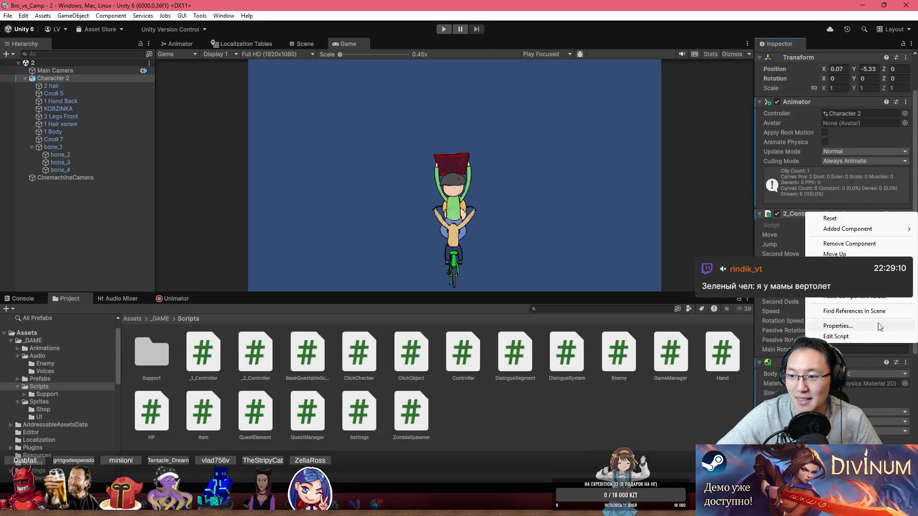
pyautogui.click(854, 297)
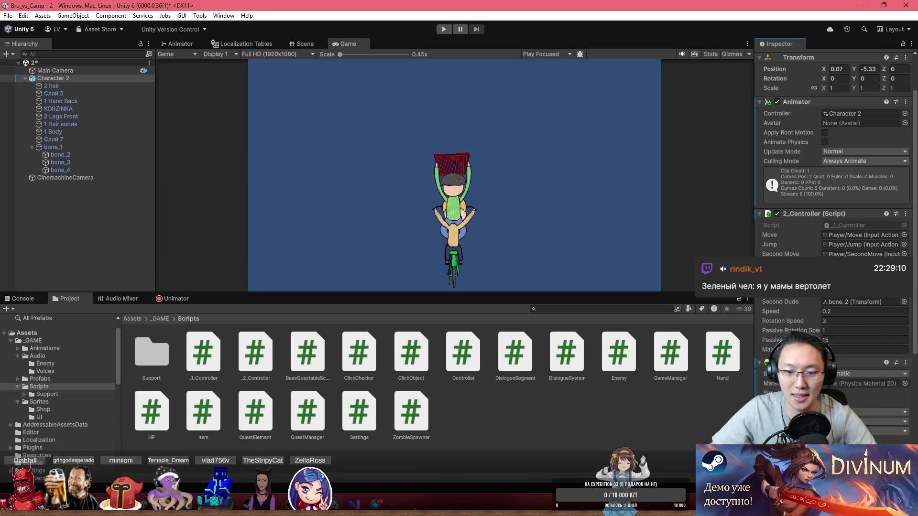
pyautogui.hotkey('alt', 'Tab')
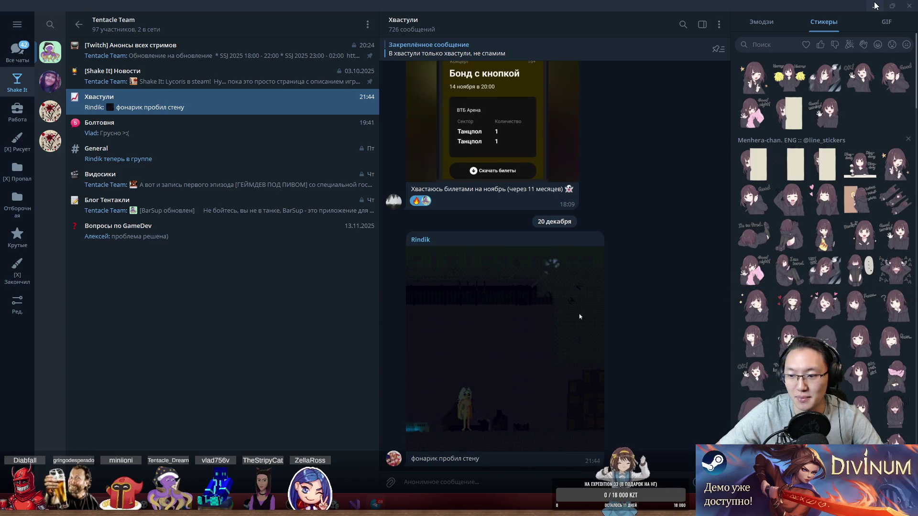
# - View the blue blocky character picture in the direct chat full-size, then close Telegram
pyautogui.hotkey('alt', 'Tab')
pyautogui.hotkey('alt', 'Tab')
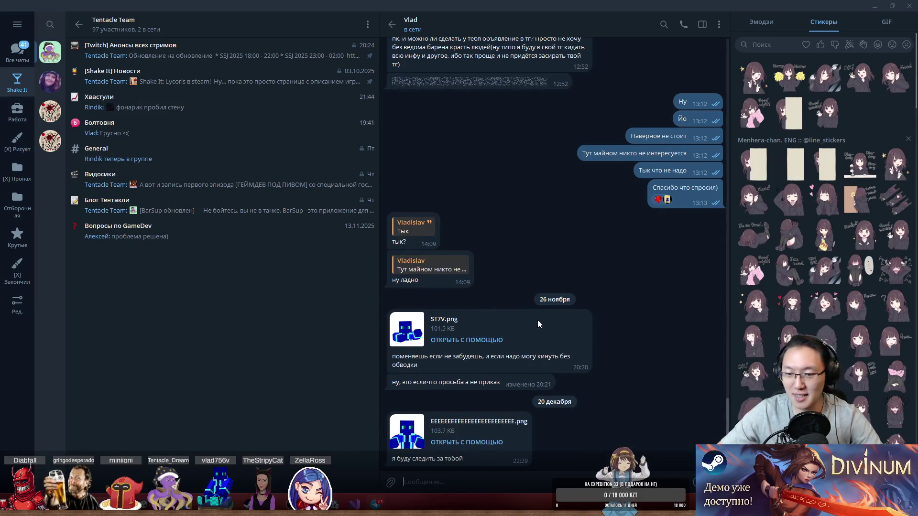
pyautogui.scroll(5, 438, 265)
pyautogui.scroll(-5, 419, 317)
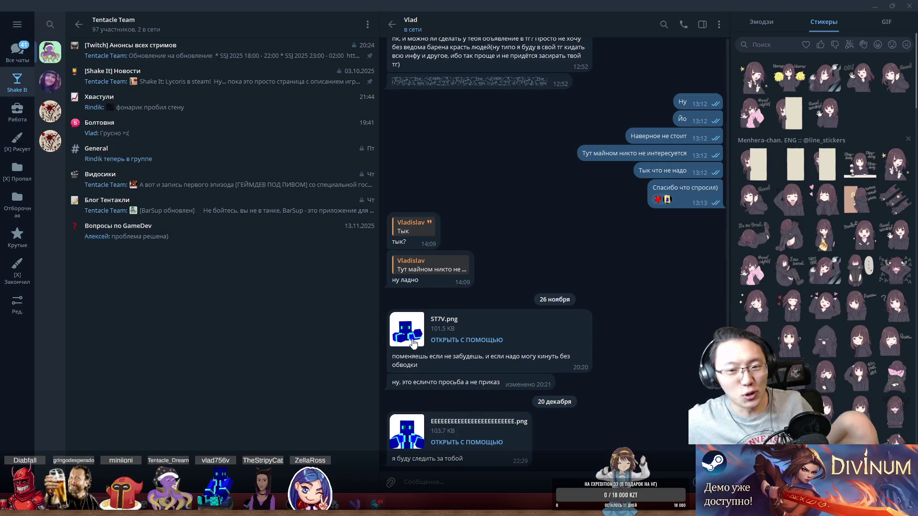
pyautogui.scroll(1, 420, 380)
pyautogui.scroll(-1, 422, 397)
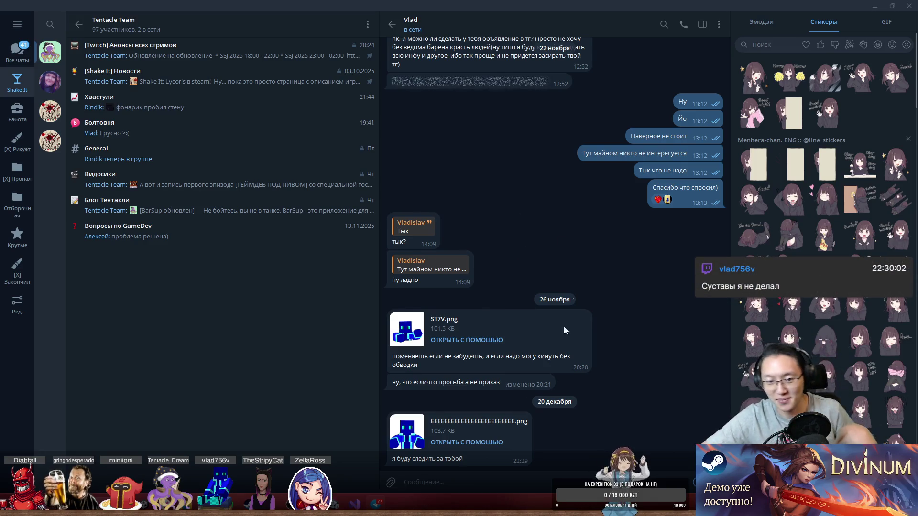
pyautogui.click(408, 431)
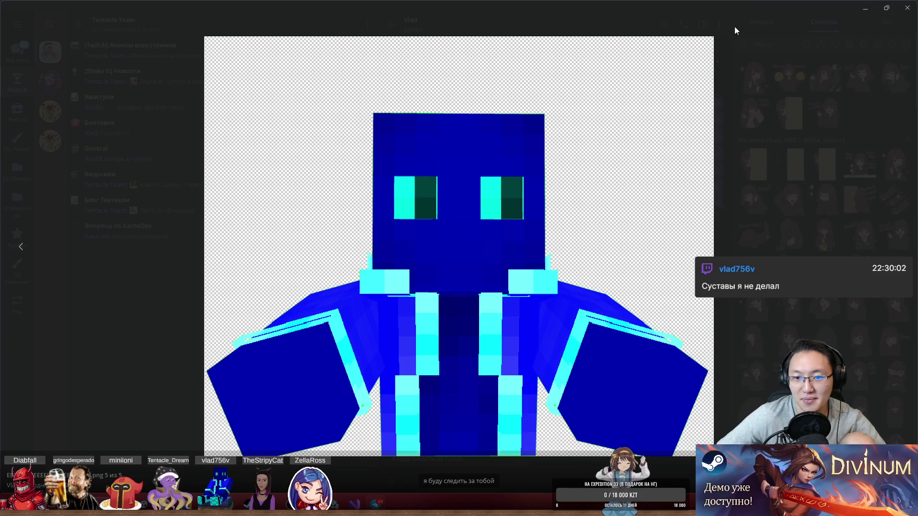
pyautogui.click(908, 9)
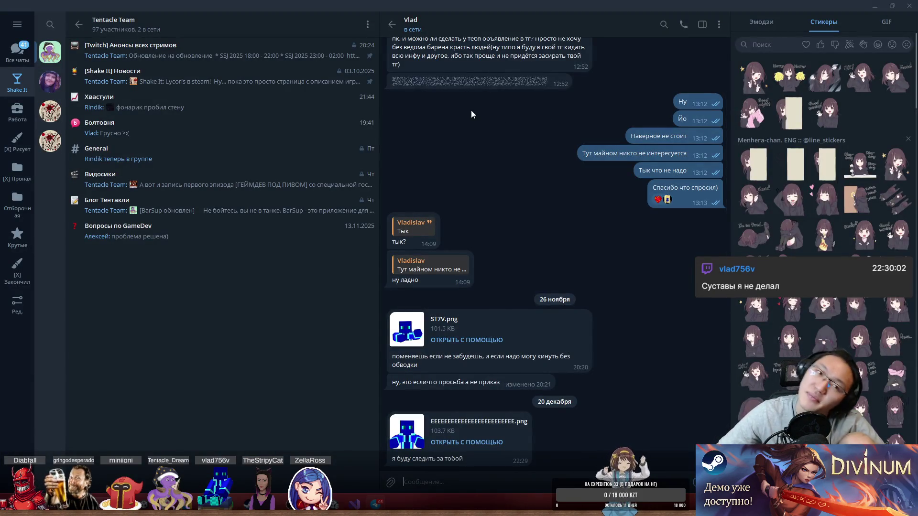
pyautogui.click(908, 6)
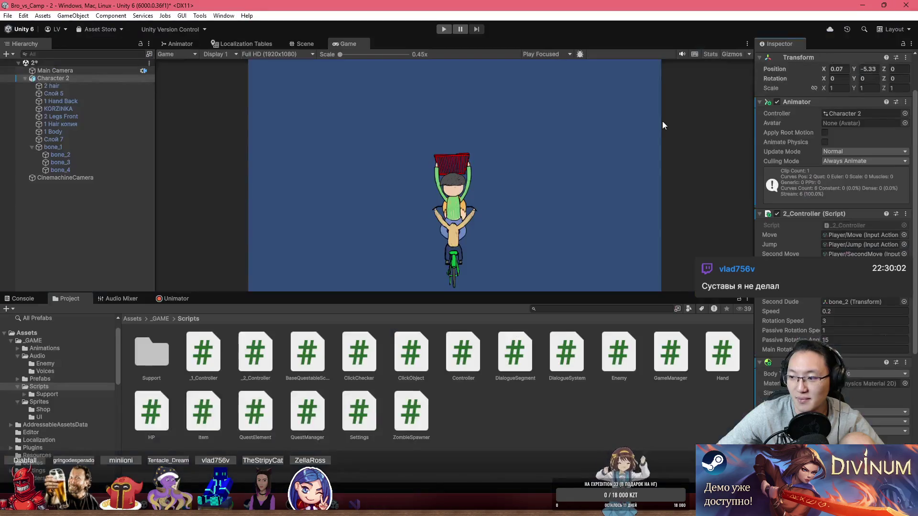
# - In 2_Controller.cs, review where isLookingRight, secondInput and tempRotationSpeed are used
pyautogui.click(354, 504)
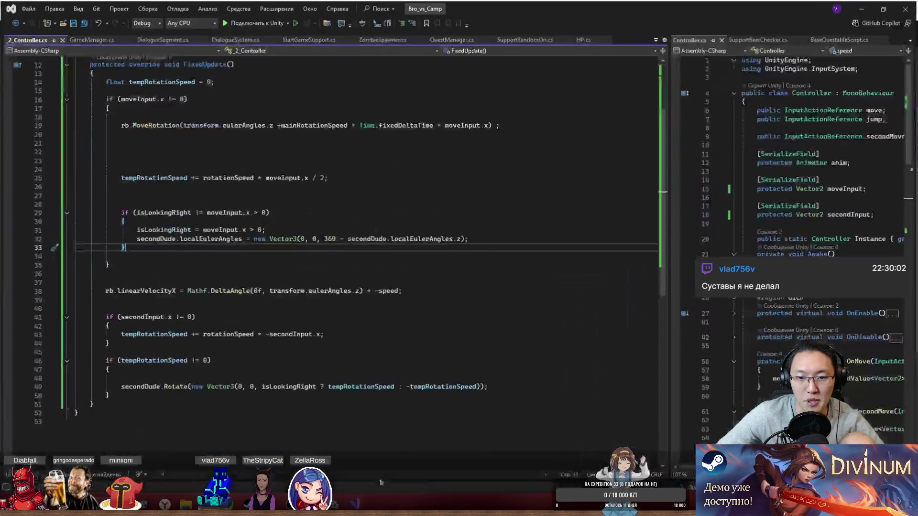
pyautogui.click(224, 212)
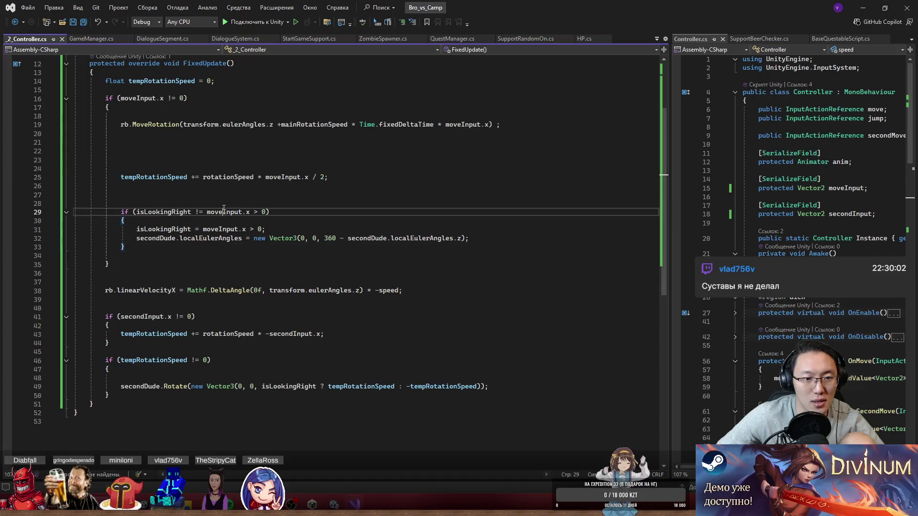
pyautogui.doubleClick(165, 212)
pyautogui.scroll(3, 167, 215)
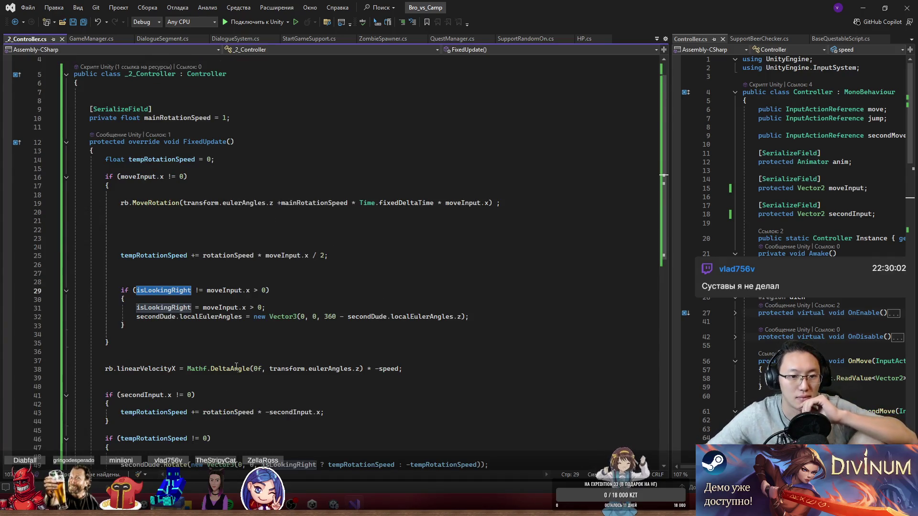
pyautogui.scroll(-4, 236, 366)
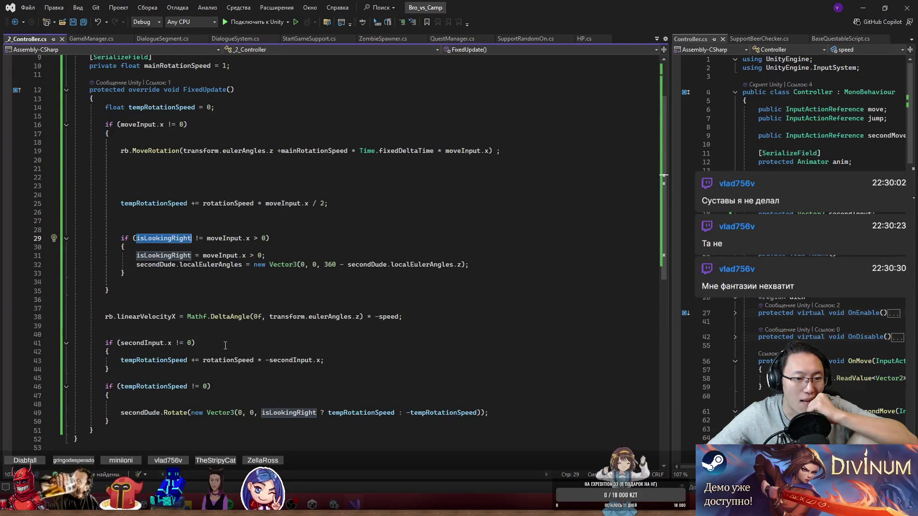
pyautogui.scroll(2, 225, 345)
pyautogui.scroll(-3, 225, 345)
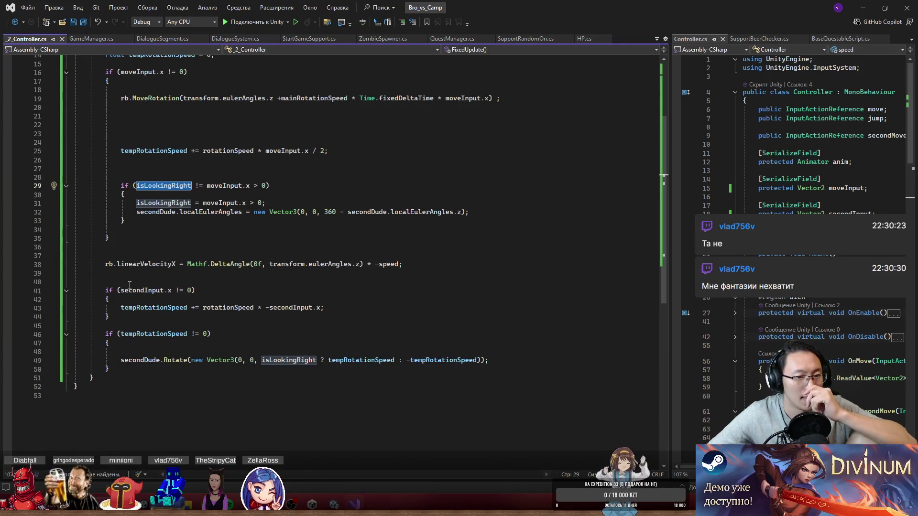
pyautogui.doubleClick(142, 291)
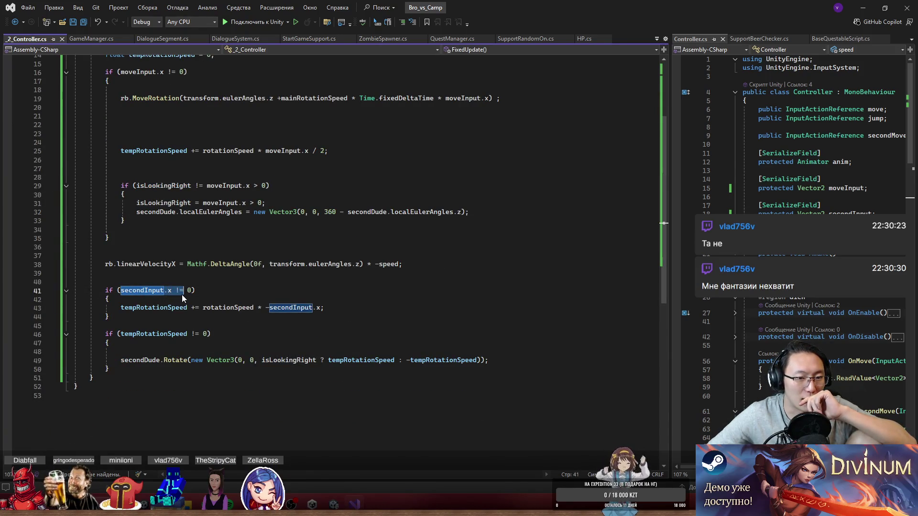
pyautogui.doubleClick(142, 308)
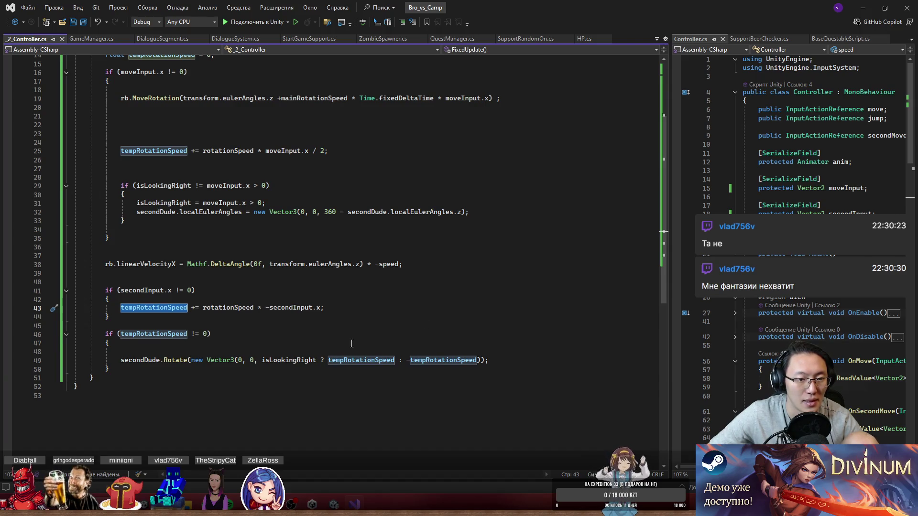
# - Strip the isLookingRight ternary on line 49, leaving Rotate(new Vector3(0, 0, tempRotationSpeed))
pyautogui.click(429, 360)
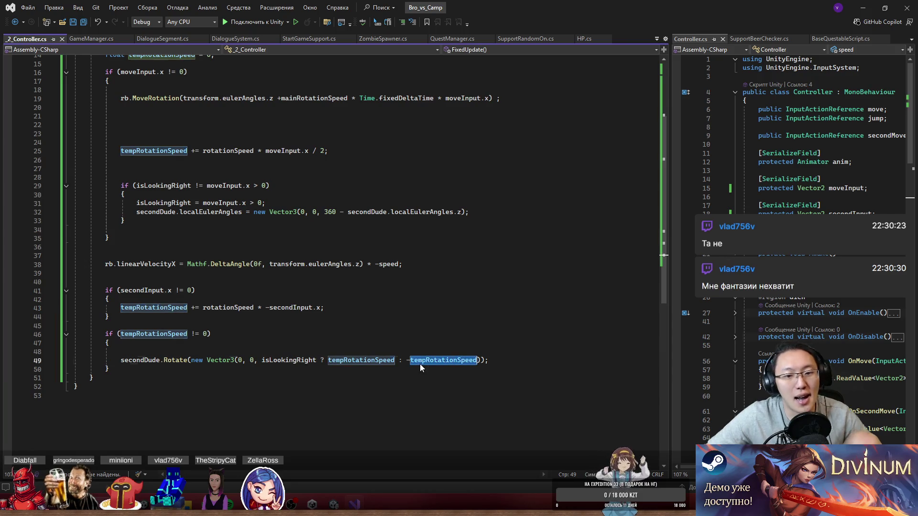
pyautogui.doubleClick(285, 360)
pyautogui.press('Delete')
pyautogui.press('Delete')
pyautogui.press('Delete')
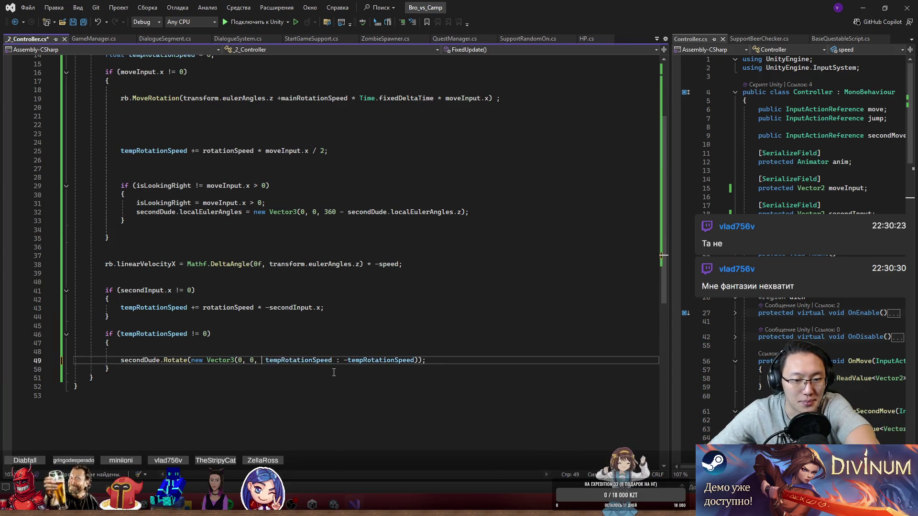
pyautogui.moveTo(333, 360); pyautogui.dragTo(410, 360)
pyautogui.press('Delete')
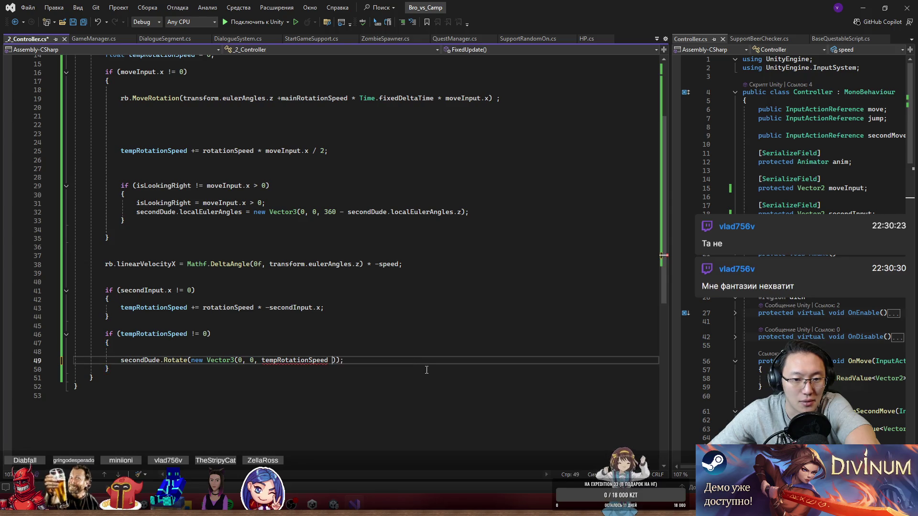
pyautogui.press('BackSpace')
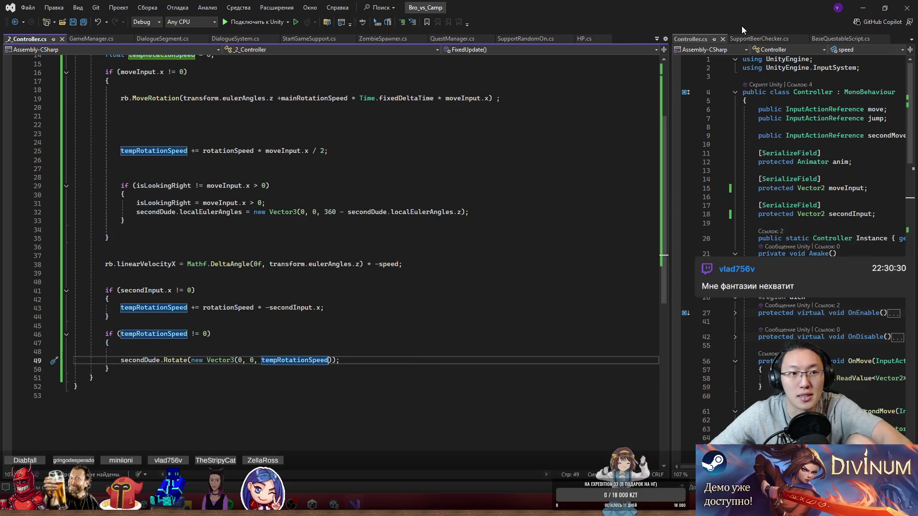
pyautogui.click(862, 8)
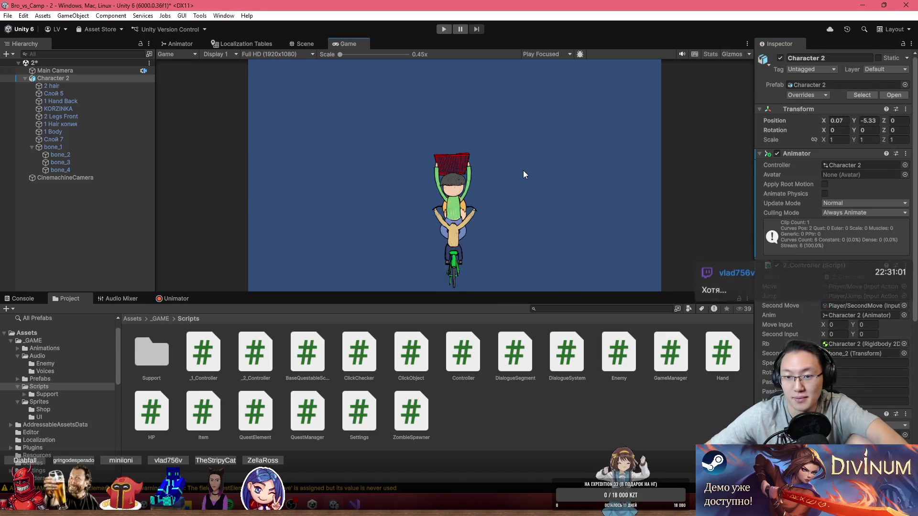
# - Play the game in a maximized Game view to watch the rider spin, then stop it
pyautogui.click(444, 29)
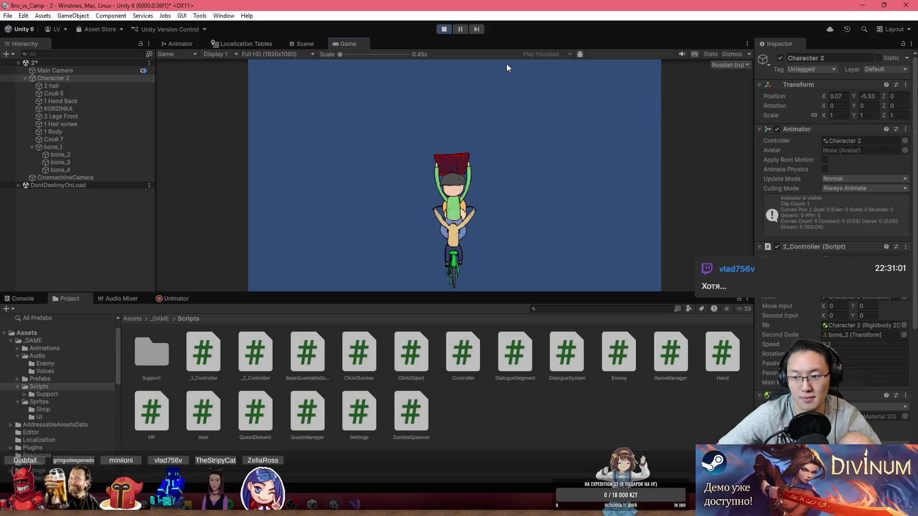
pyautogui.doubleClick(353, 45)
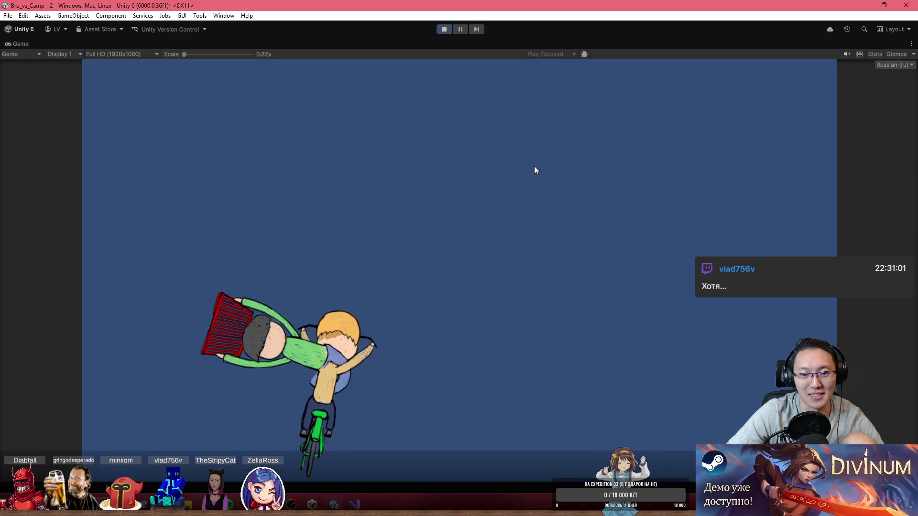
pyautogui.click(444, 30)
pyautogui.hotkey('alt', 'Tab')
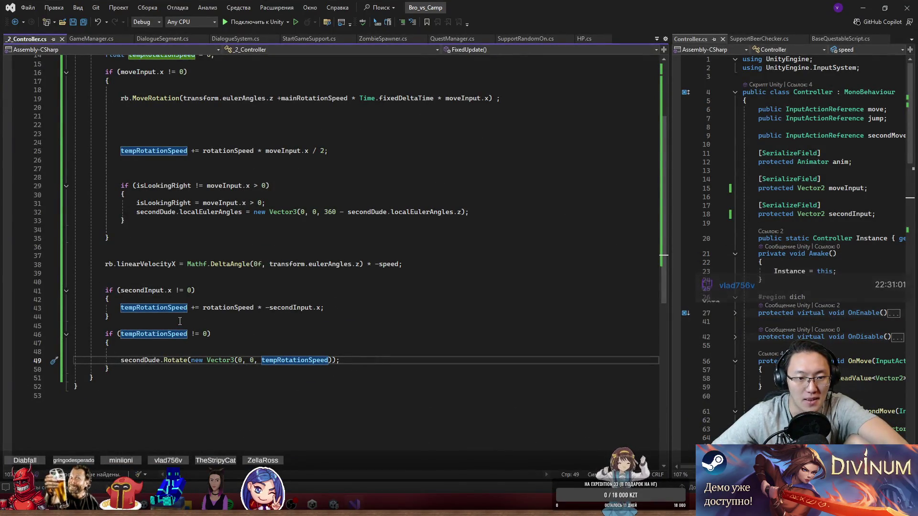
# - Wrap the if (isLookingRight…) block in FixedUpdate inside /* */ comment markers
pyautogui.moveTo(165, 264); pyautogui.dragTo(271, 264)
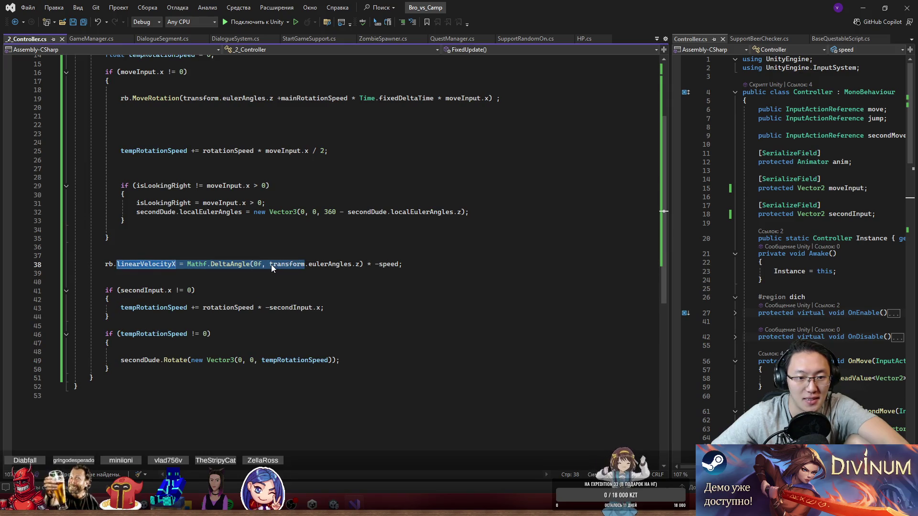
pyautogui.click(143, 259)
pyautogui.scroll(3, 149, 278)
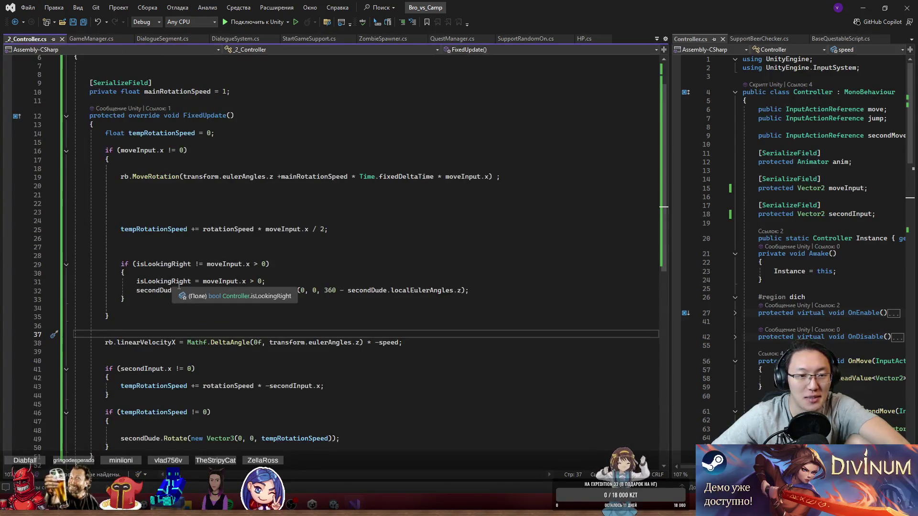
pyautogui.moveTo(122, 256)
pyautogui.mouseDown()
pyautogui.moveTo(191, 292)
pyautogui.moveTo(175, 306)
pyautogui.mouseUp()
pyautogui.click(151, 247)
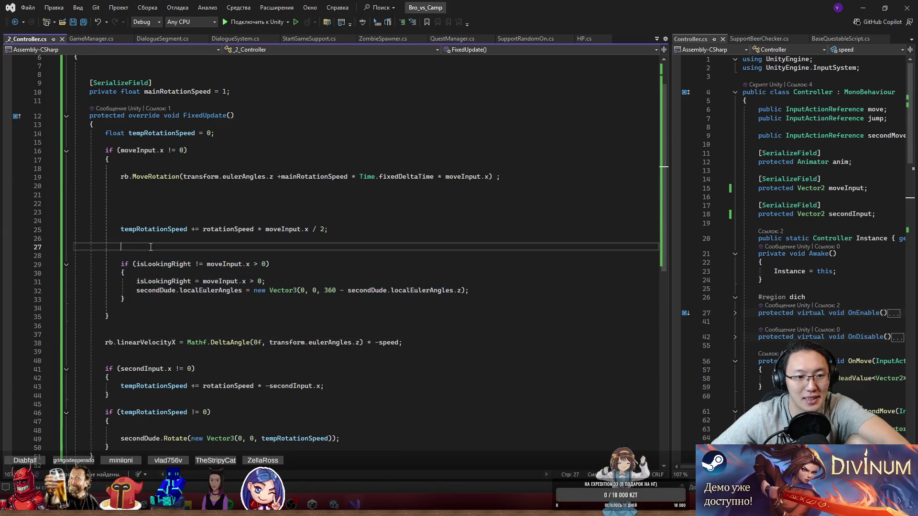
pyautogui.press('Down')
pyautogui.write('/*')
pyautogui.press('Down')
pyautogui.press('Down')
pyautogui.press('Down')
pyautogui.press('Down')
pyautogui.press('Down')
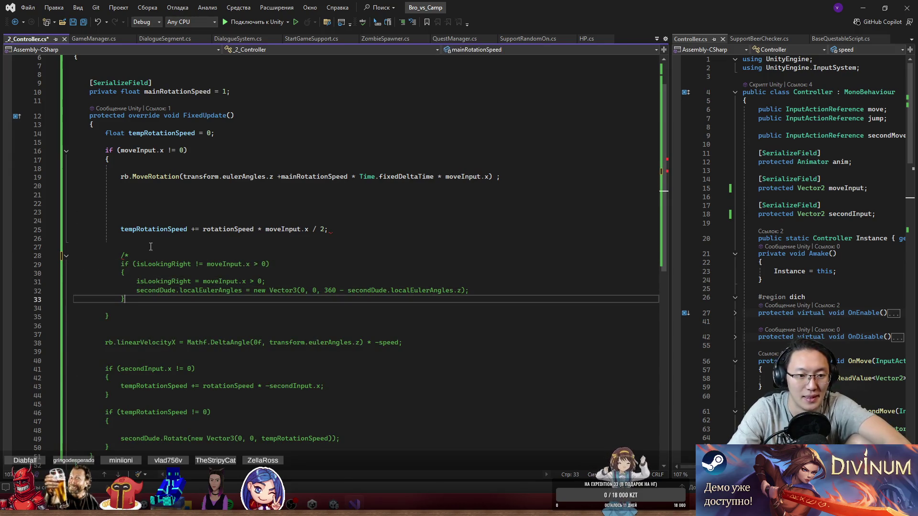
pyautogui.press('Return')
pyautogui.write('*/')
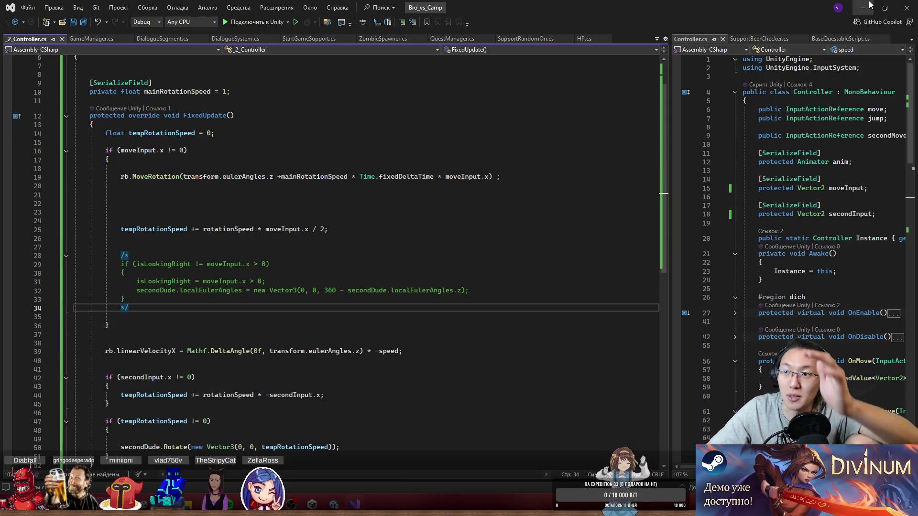
pyautogui.click(869, 5)
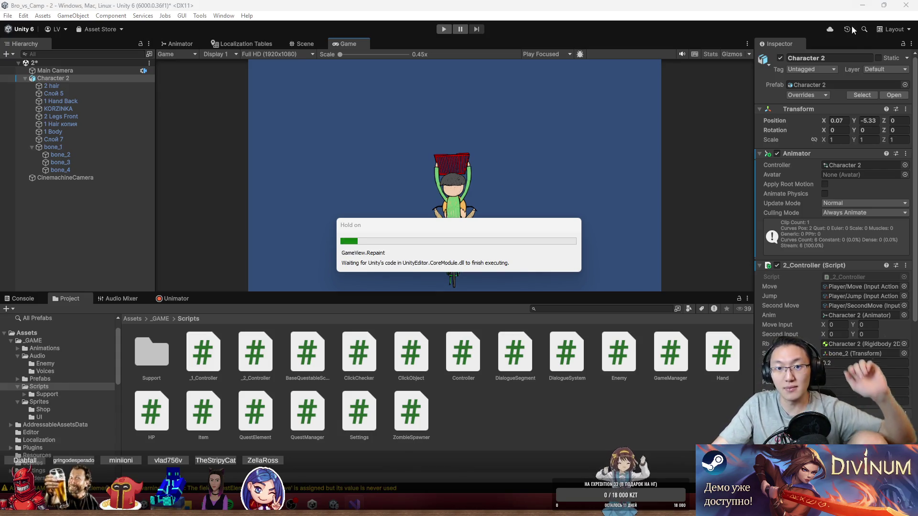
# - Play the game maximized, steering the cyclist left and right across the screen with A and D
pyautogui.click(444, 32)
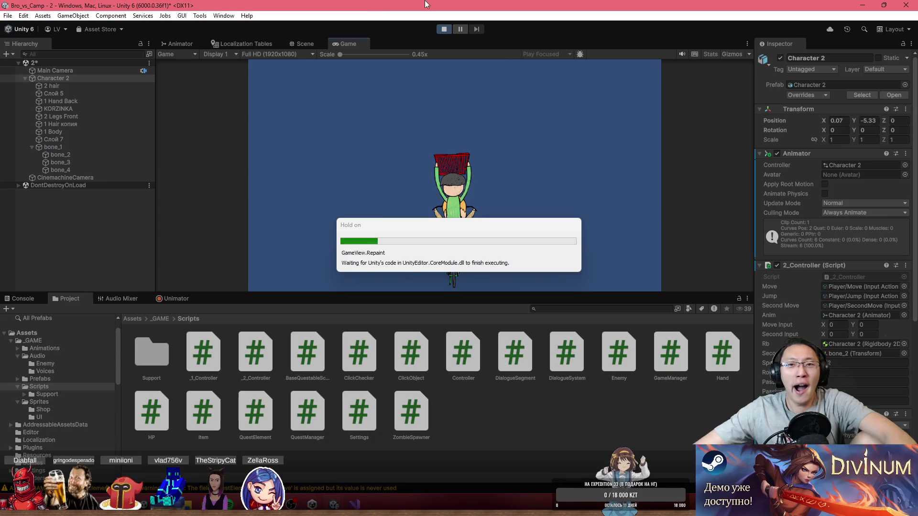
pyautogui.doubleClick(584, 41)
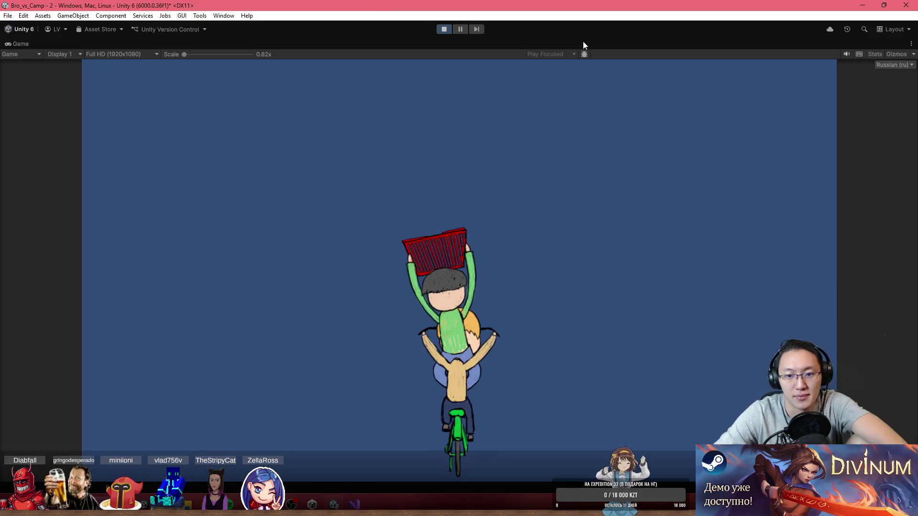
pyautogui.press('a')
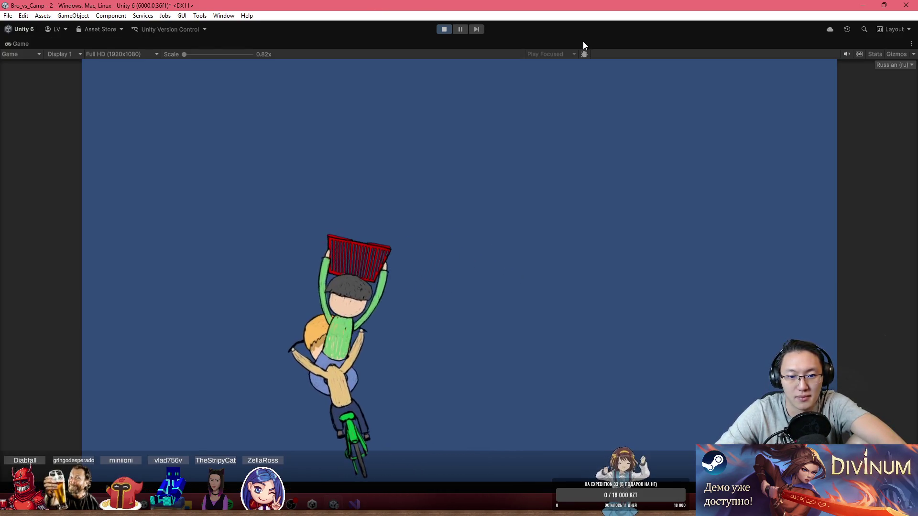
pyautogui.press('a')
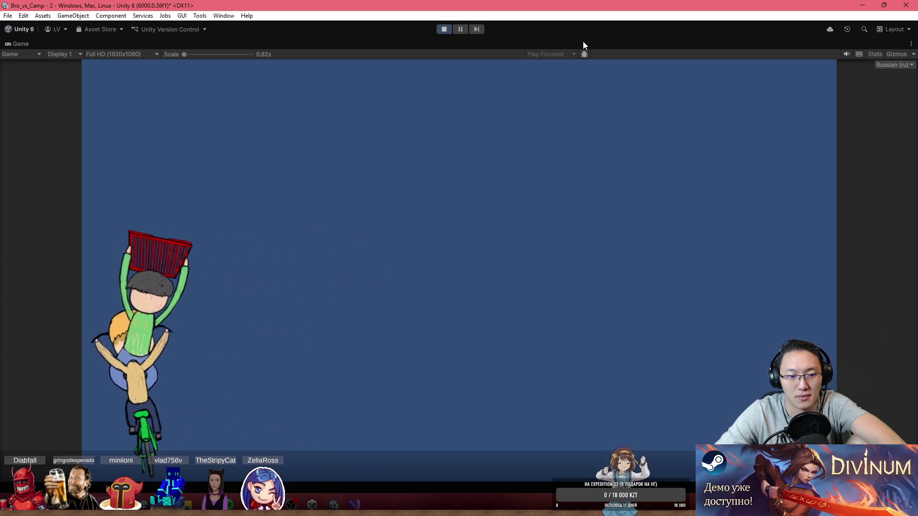
pyautogui.press('d')
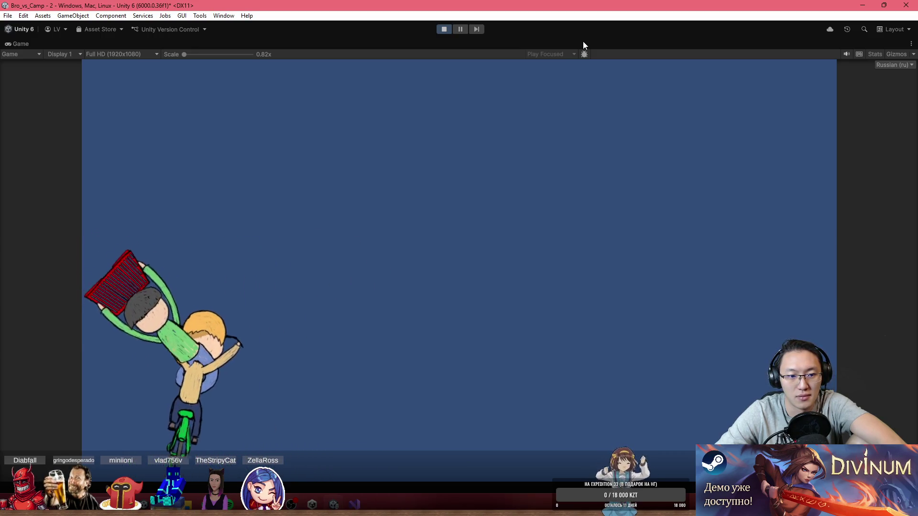
pyautogui.press('d')
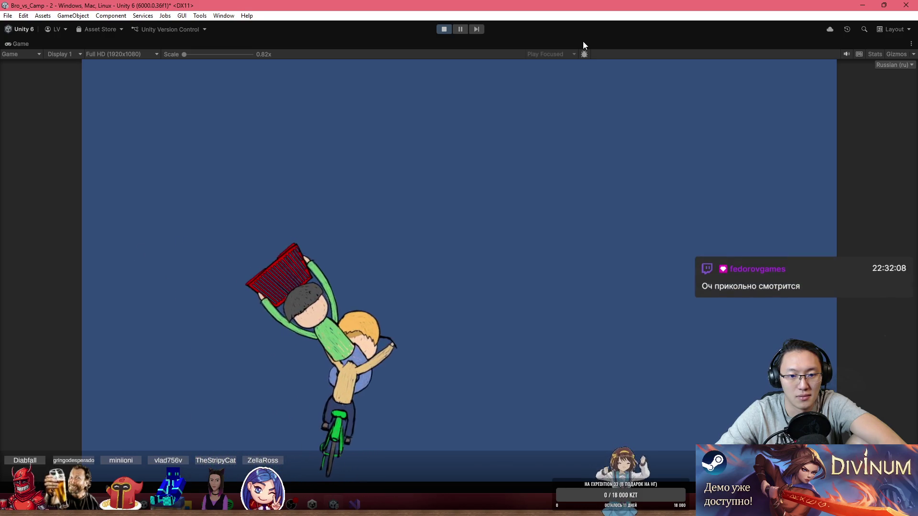
pyautogui.press('d')
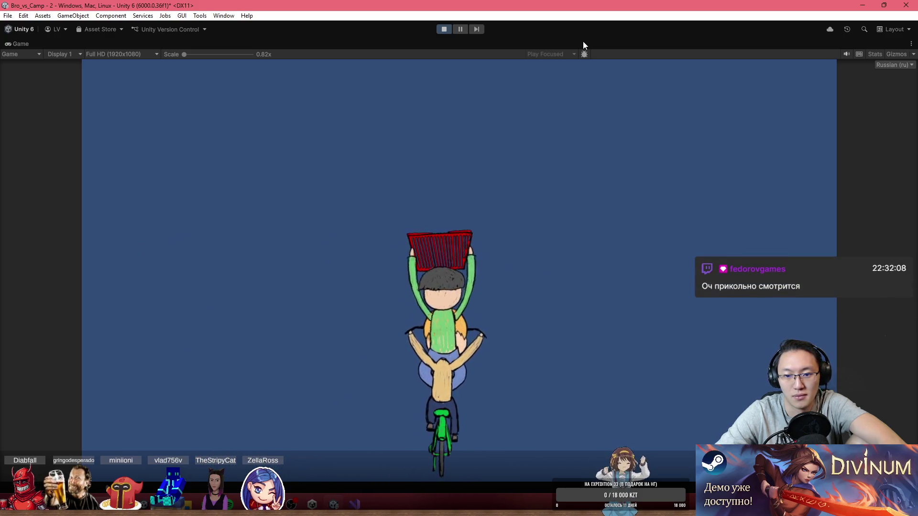
pyautogui.press('a')
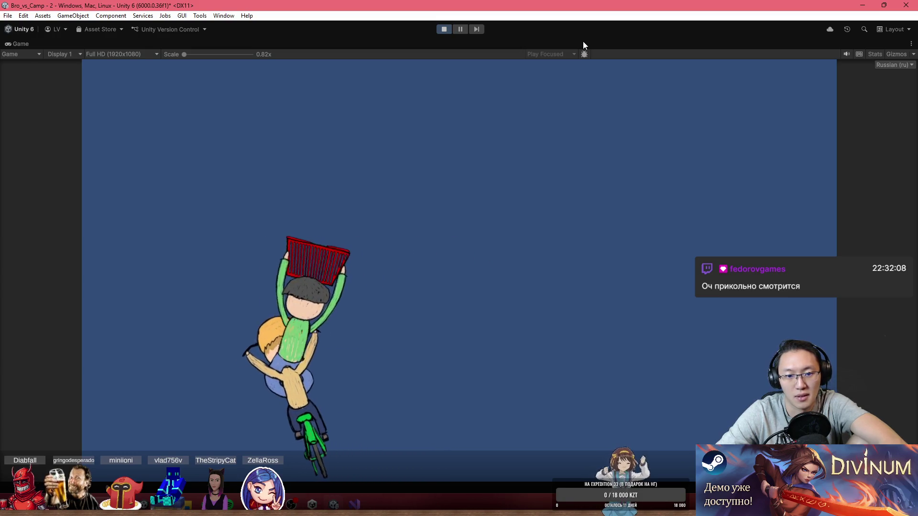
pyautogui.press('a')
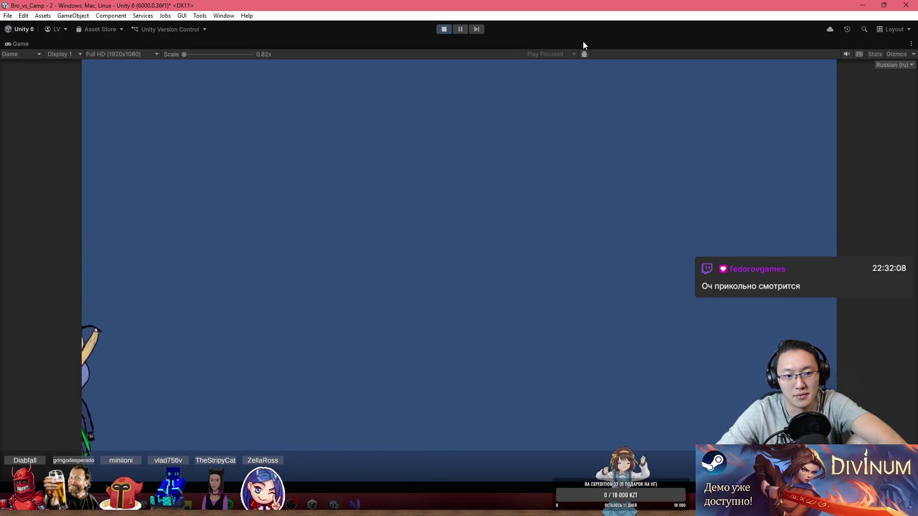
pyautogui.press('d')
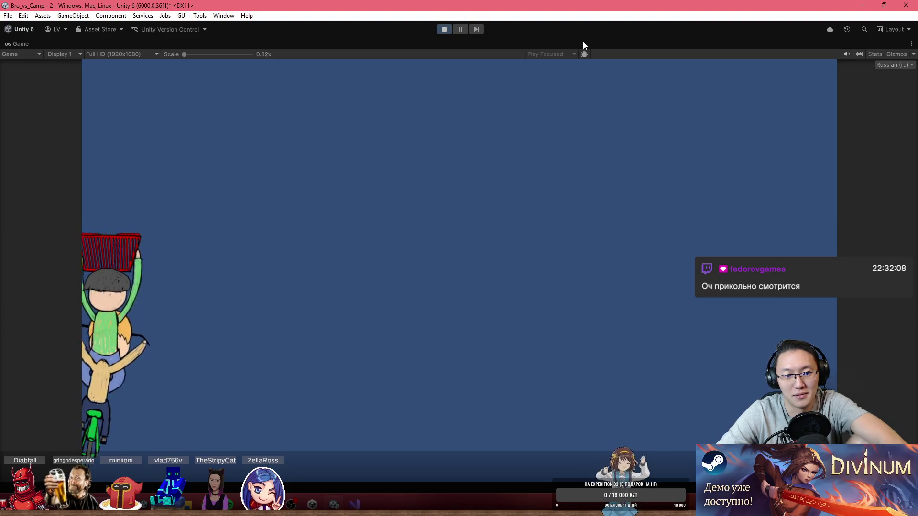
pyautogui.press('d')
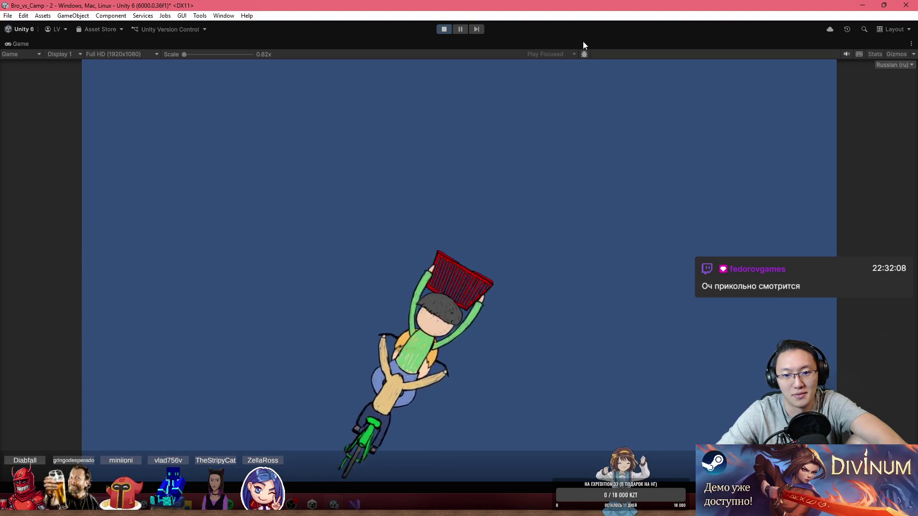
pyautogui.press('d')
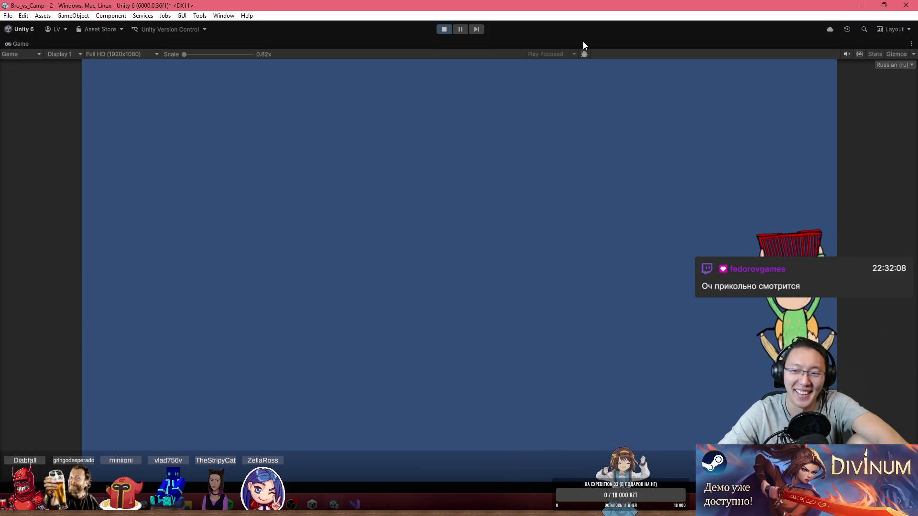
pyautogui.press('a')
pyautogui.press('a')
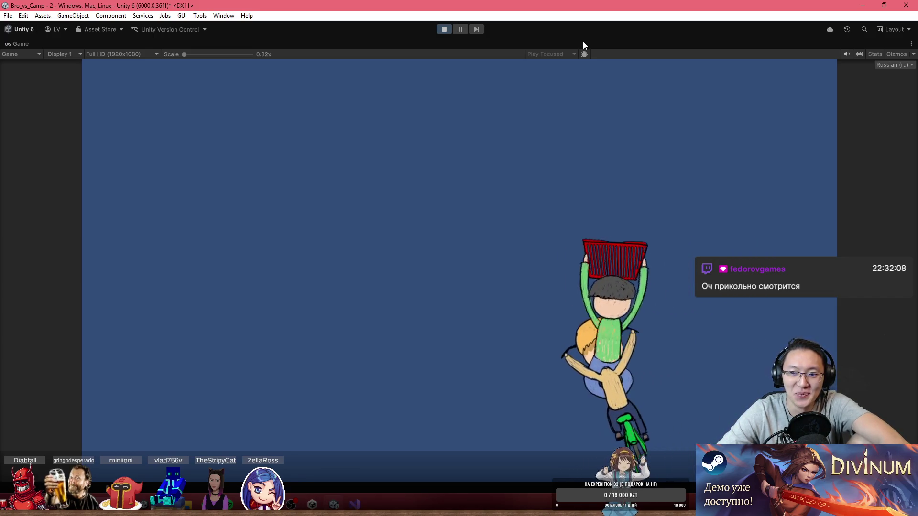
pyautogui.press('a')
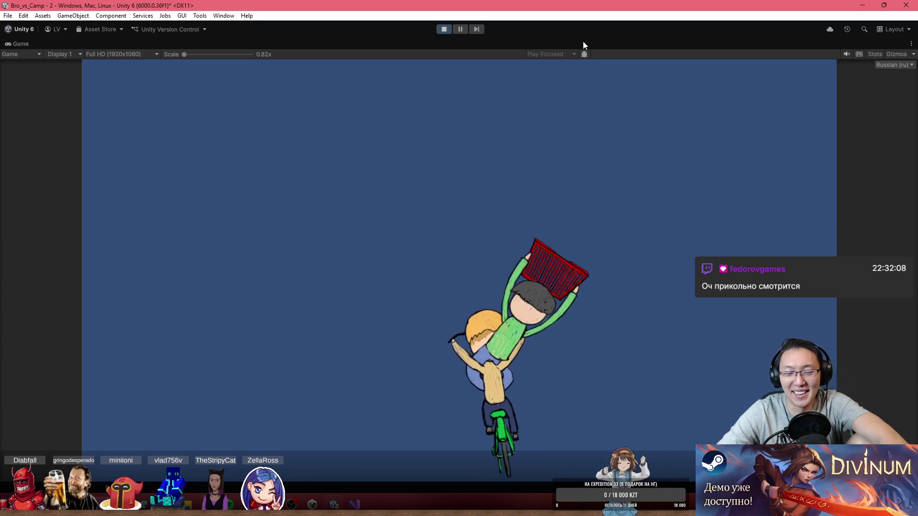
pyautogui.press('d')
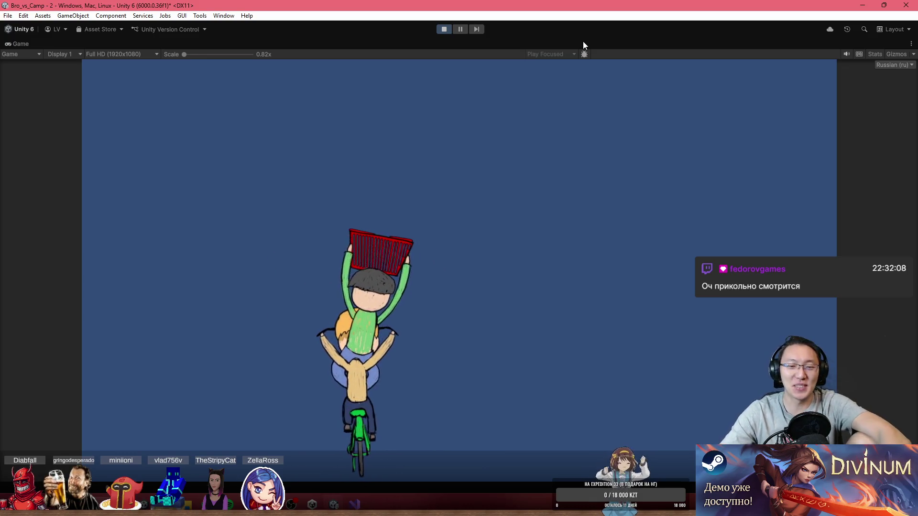
pyautogui.press('d')
# - Stop the game and return to the controller script in Visual Studio
pyautogui.click(443, 27)
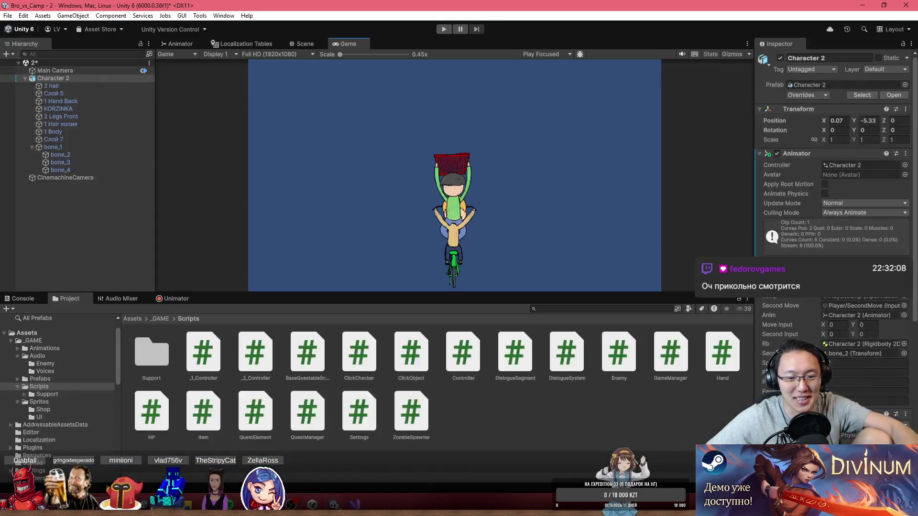
pyautogui.click(346, 497)
pyautogui.moveTo(152, 181); pyautogui.dragTo(257, 178)
# - Select the secondDude rotation statement near line 41, then minimize Visual Studio back to Unity
pyautogui.click(225, 369)
pyautogui.scroll(-3, 225, 357)
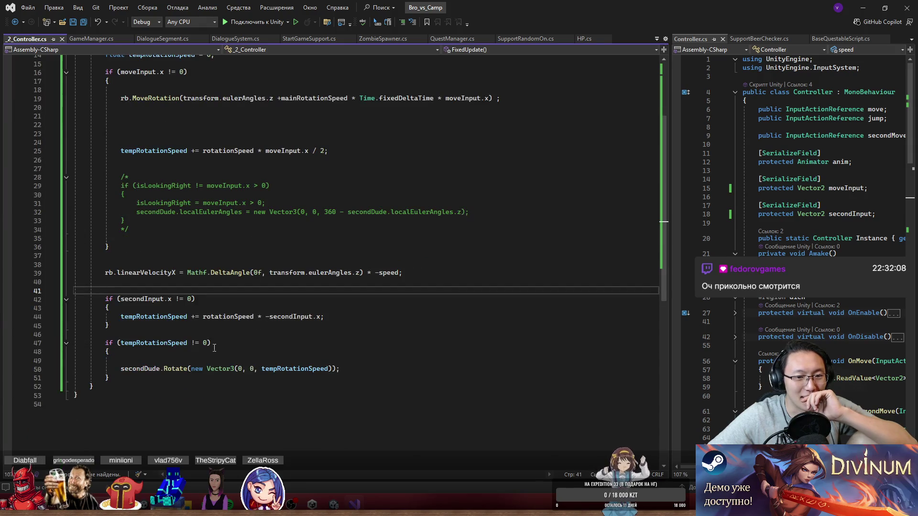
pyautogui.moveTo(160, 369)
pyautogui.mouseDown()
pyautogui.moveTo(341, 369)
pyautogui.moveTo(287, 361)
pyautogui.moveTo(341, 369)
pyautogui.mouseUp()
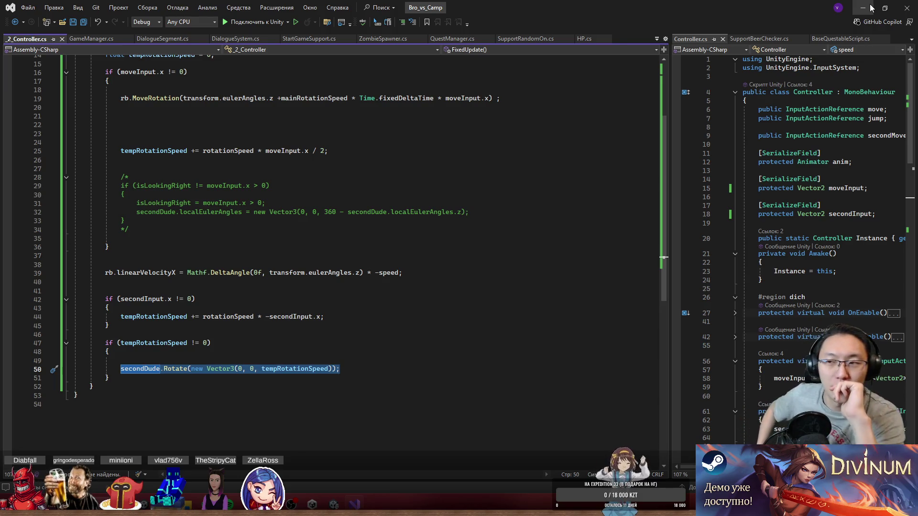
pyautogui.click(870, 6)
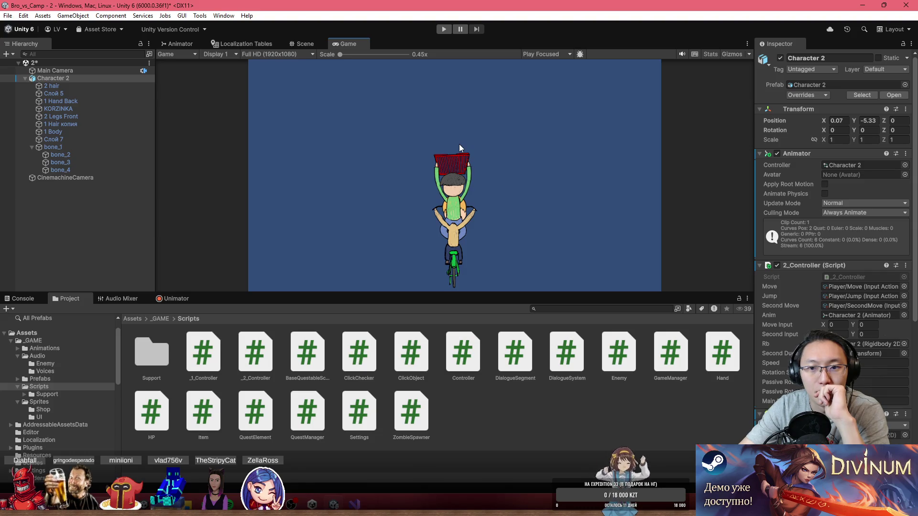
# - Show the Scene view and open the _GAME > Sprites folder
pyautogui.click(313, 43)
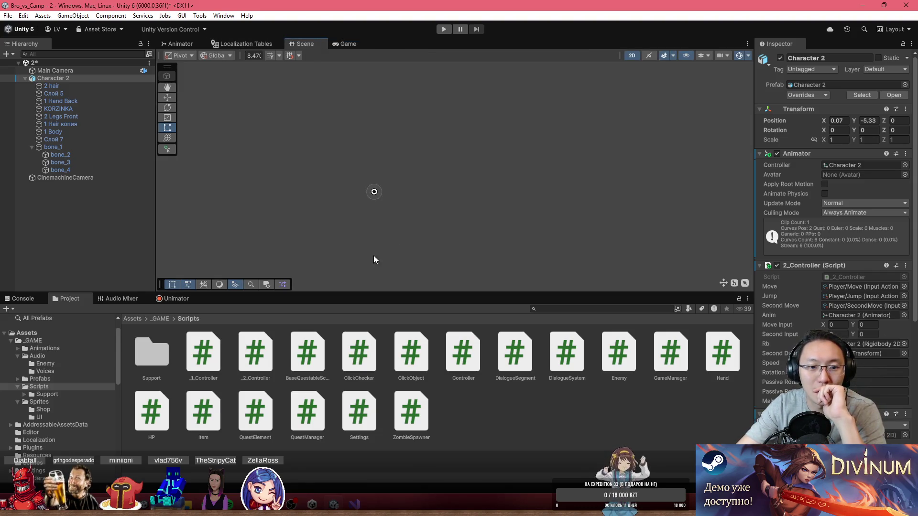
pyautogui.click(160, 319)
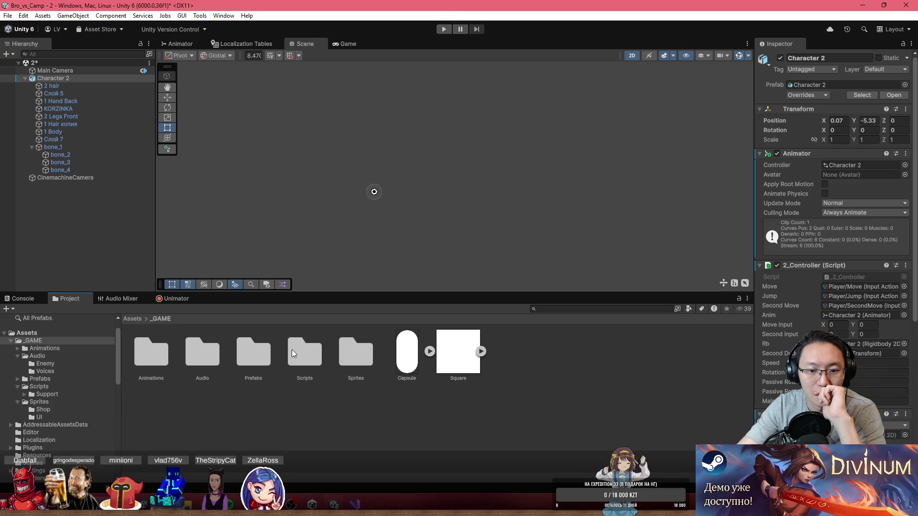
pyautogui.doubleClick(348, 363)
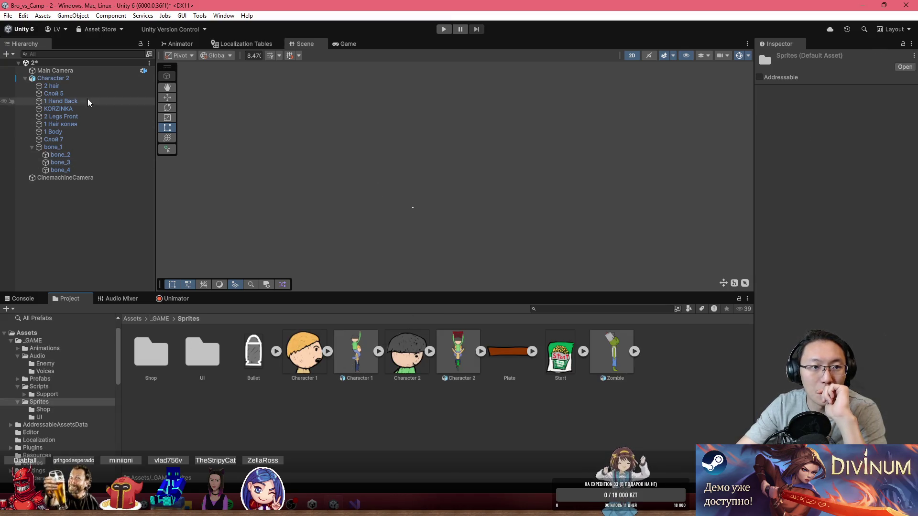
pyautogui.doubleClick(82, 80)
pyautogui.scroll(-5, 414, 176)
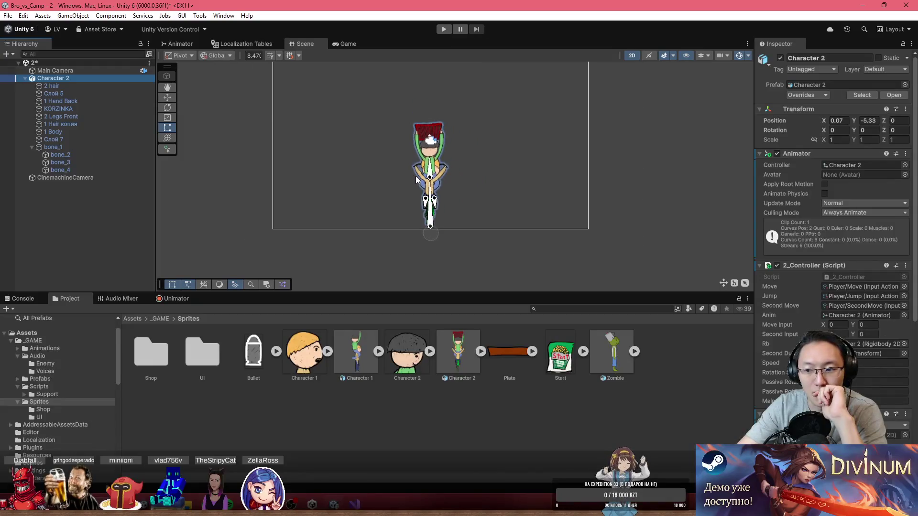
# - Drag the Plate sprite into the scene, rotating and stretching it into a long board
pyautogui.moveTo(516, 354); pyautogui.dragTo(370, 199)
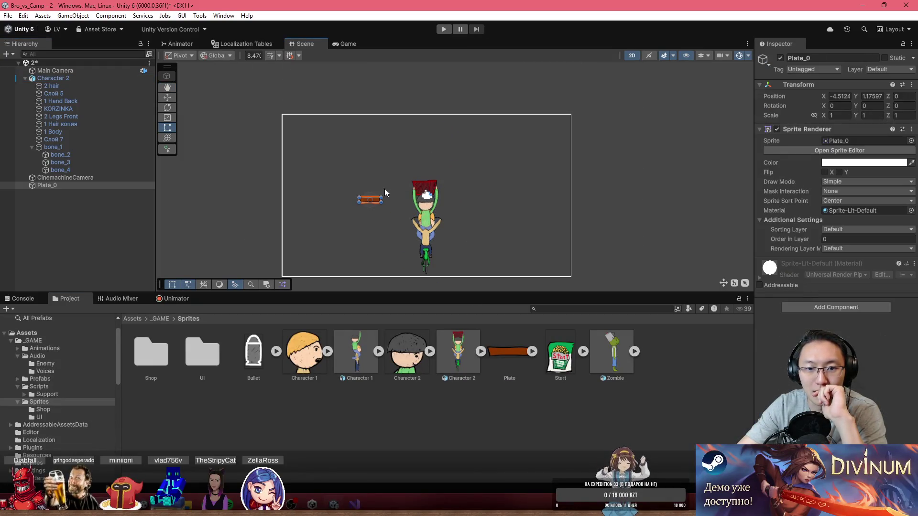
pyautogui.moveTo(394, 227); pyautogui.dragTo(398, 255)
pyautogui.moveTo(376, 211); pyautogui.dragTo(445, 292)
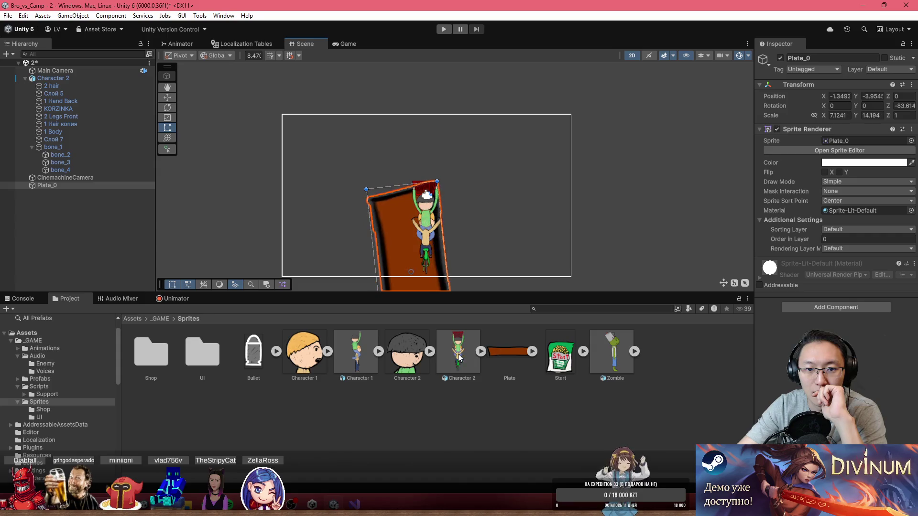
pyautogui.moveTo(394, 184)
pyautogui.mouseDown()
pyautogui.moveTo(431, 83)
pyautogui.moveTo(463, 73)
pyautogui.moveTo(455, 71)
pyautogui.mouseUp()
pyautogui.scroll(-3, 431, 78)
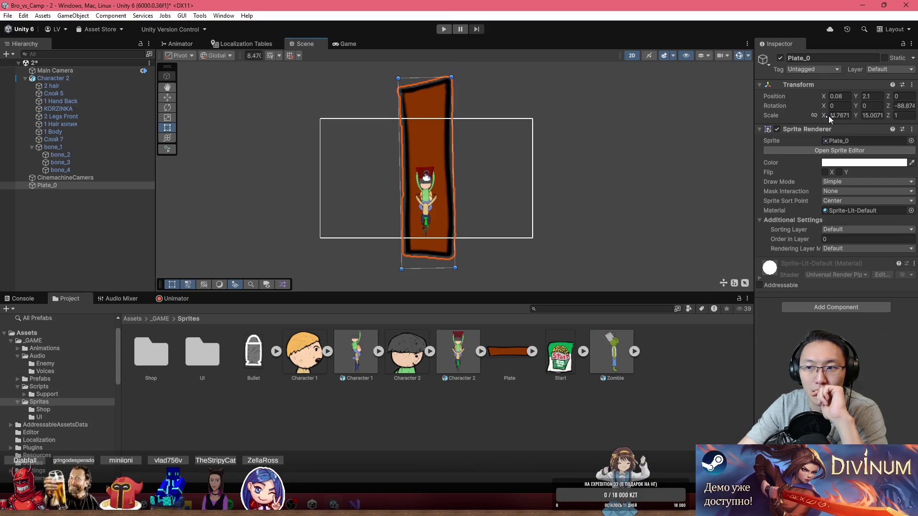
pyautogui.moveTo(856, 108)
pyautogui.mouseDown()
pyautogui.moveTo(818, 113)
pyautogui.moveTo(735, 71)
pyautogui.moveTo(759, 68)
pyautogui.moveTo(684, 62)
pyautogui.moveTo(663, 73)
pyautogui.mouseUp()
pyautogui.hotkey('ctrl', 'z')
pyautogui.click(128, 70)
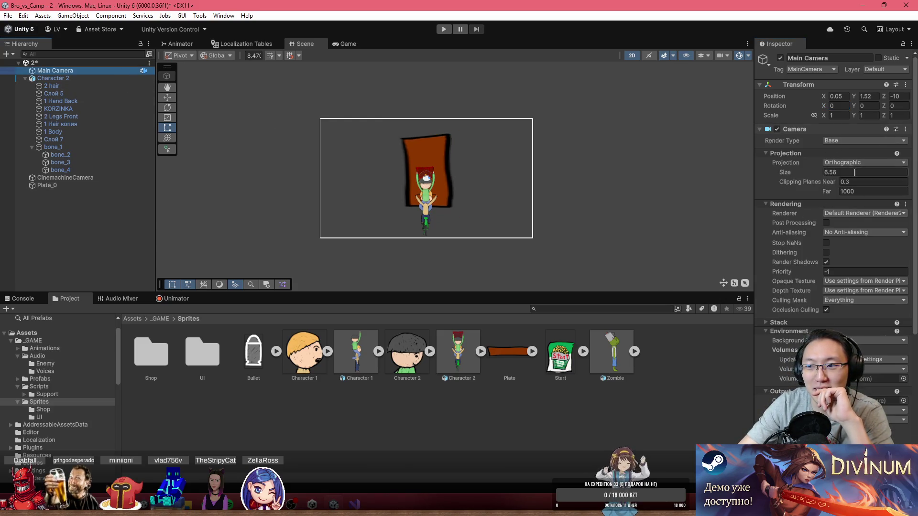
# - Set the Main Camera's projection to Perspective
pyautogui.rightClick(824, 129)
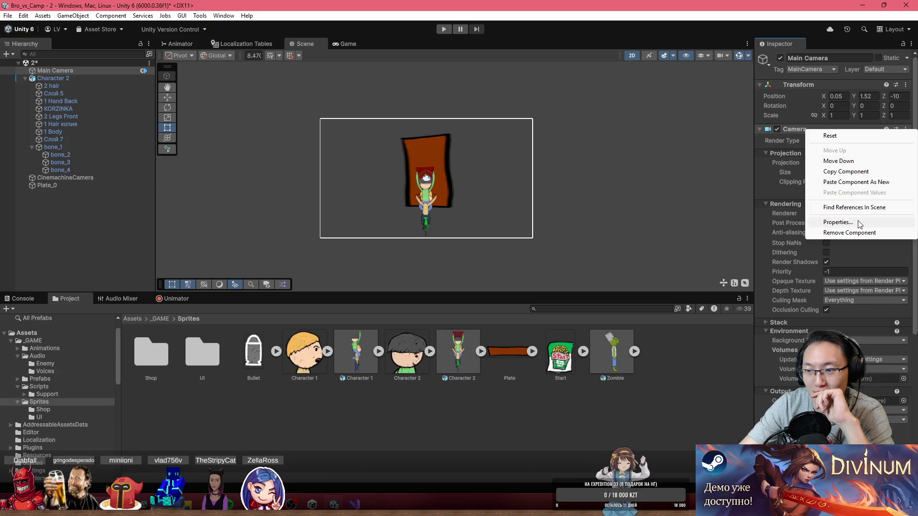
pyautogui.click(863, 259)
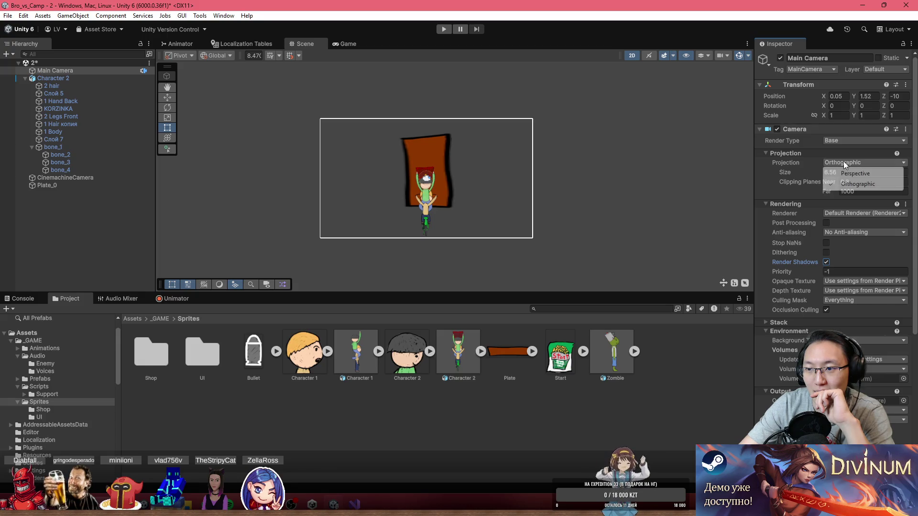
pyautogui.click(853, 174)
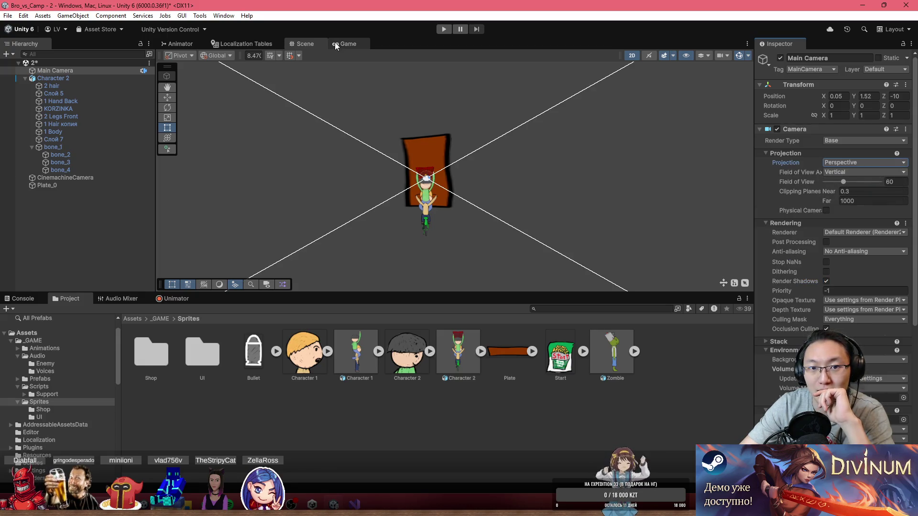
# - Dock the Game view beside the Scene view and select Plate_0
pyautogui.click(336, 45)
pyautogui.moveTo(355, 45); pyautogui.dragTo(625, 142)
pyautogui.click(353, 148)
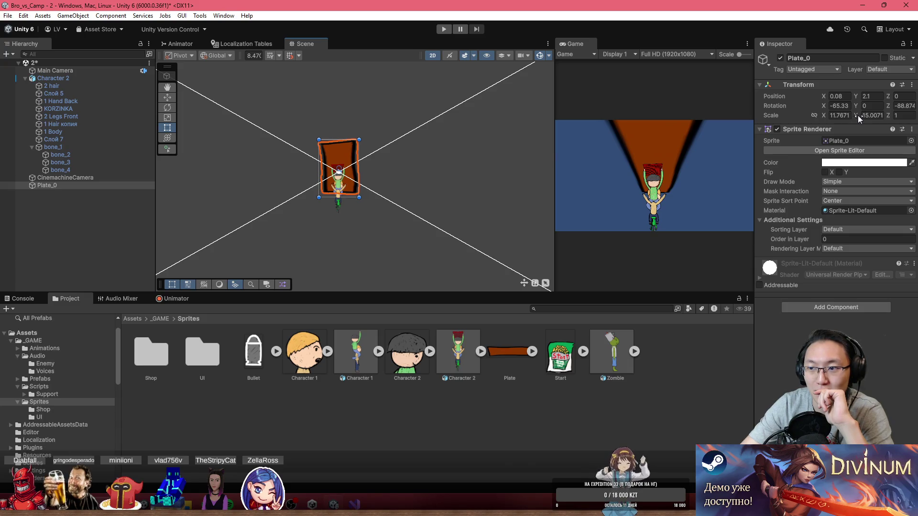
# - Tilt Plate_0 to 71.4 on X, move it under the cyclist and set Scale Y to 18
pyautogui.moveTo(823, 109)
pyautogui.mouseDown()
pyautogui.moveTo(689, 107)
pyautogui.moveTo(601, 191)
pyautogui.moveTo(36, 206)
pyautogui.moveTo(142, 212)
pyautogui.moveTo(12, 220)
pyautogui.mouseUp()
pyautogui.moveTo(204, 223)
pyautogui.mouseDown()
pyautogui.moveTo(235, 222)
pyautogui.moveTo(358, 173)
pyautogui.moveTo(346, 168)
pyautogui.moveTo(347, 265)
pyautogui.moveTo(341, 253)
pyautogui.mouseUp()
pyautogui.moveTo(335, 218)
pyautogui.mouseDown()
pyautogui.moveTo(335, 263)
pyautogui.moveTo(337, 169)
pyautogui.mouseUp()
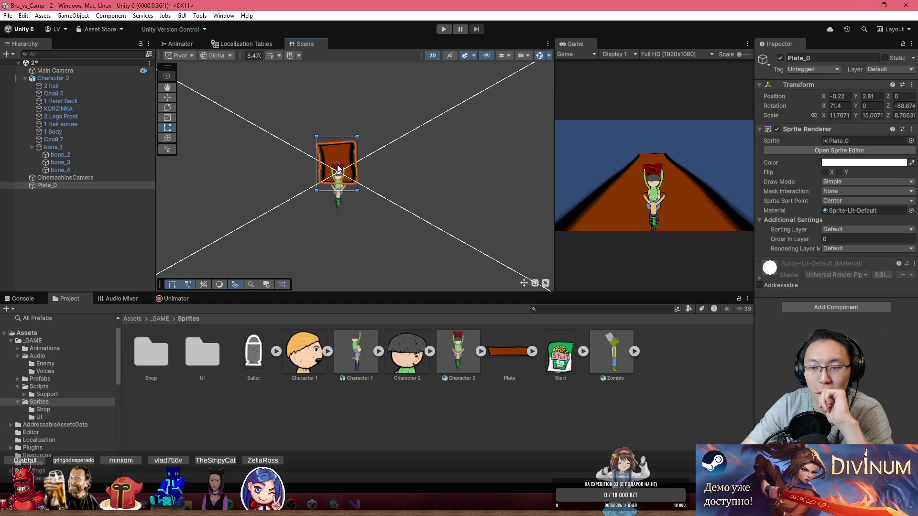
pyautogui.moveTo(347, 137)
pyautogui.mouseDown()
pyautogui.moveTo(352, 94)
pyautogui.moveTo(355, 135)
pyautogui.mouseUp()
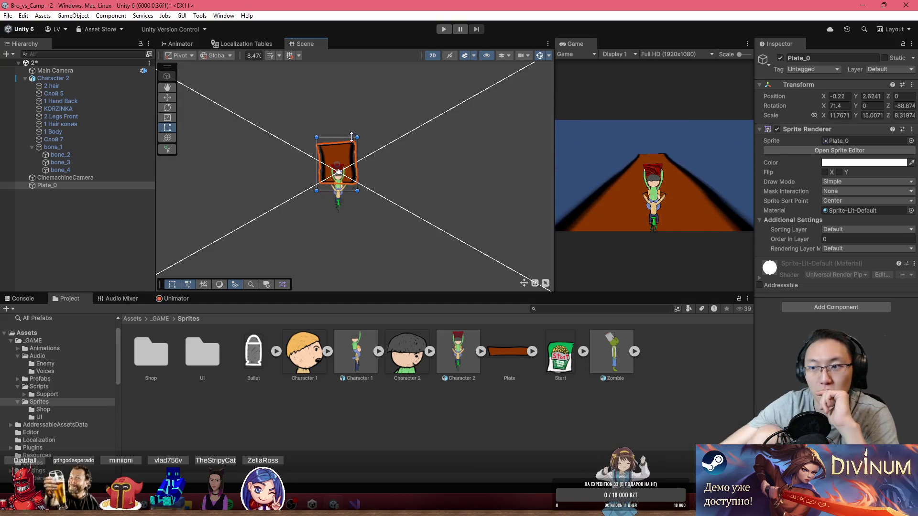
pyautogui.moveTo(853, 114)
pyautogui.mouseDown()
pyautogui.moveTo(916, 122)
pyautogui.moveTo(143, 145)
pyautogui.moveTo(496, 165)
pyautogui.moveTo(88, 136)
pyautogui.moveTo(512, 182)
pyautogui.moveTo(711, 180)
pyautogui.mouseUp()
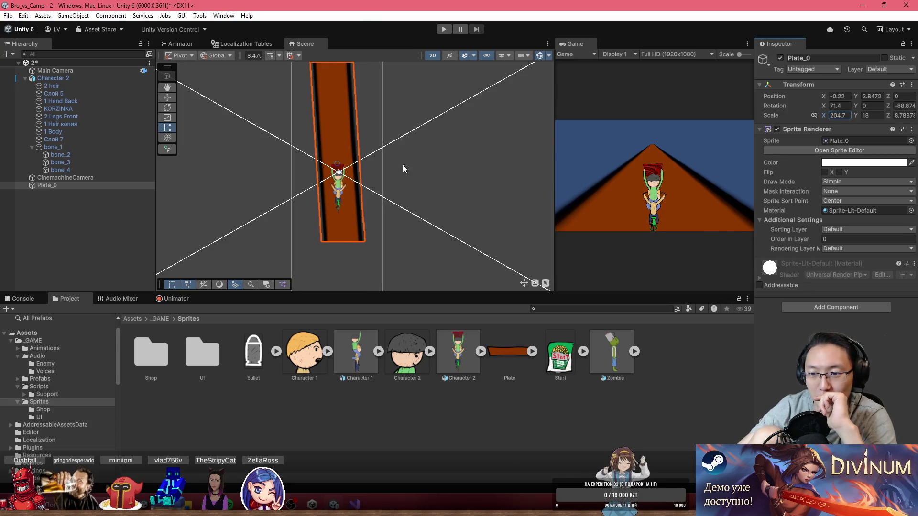
# - Set Plate_0's Rotation Z to -90 and re-centre the plate in the Scene view
pyautogui.scroll(-3, 332, 167)
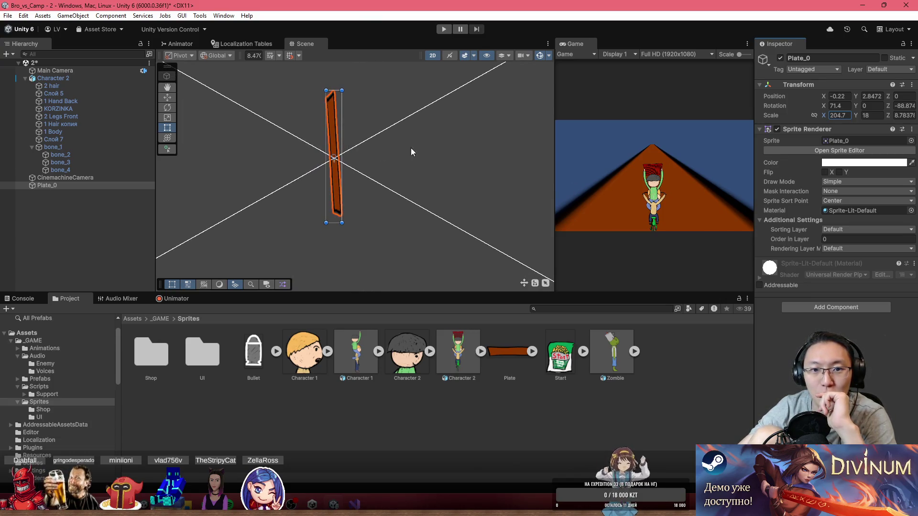
pyautogui.moveTo(891, 103)
pyautogui.mouseDown()
pyautogui.moveTo(864, 104)
pyautogui.moveTo(882, 105)
pyautogui.mouseUp()
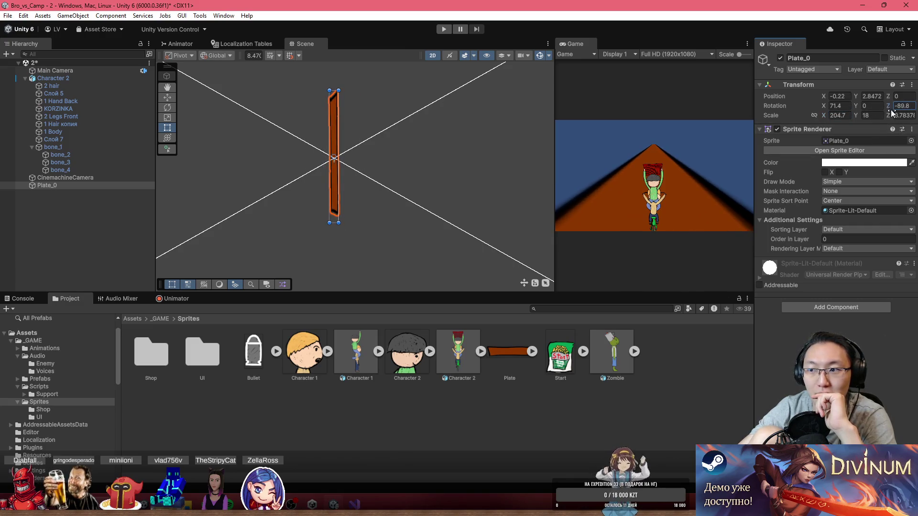
pyautogui.write('-90')
pyautogui.scroll(-2, 293, 161)
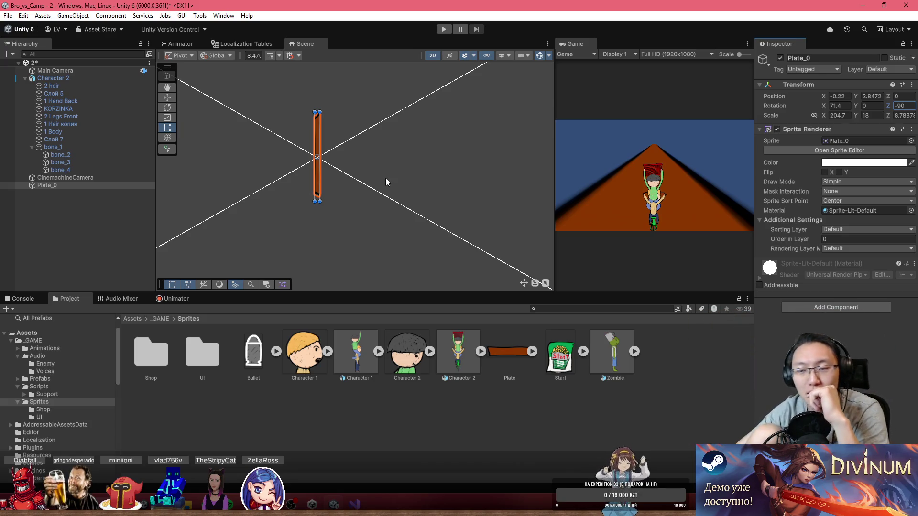
pyautogui.moveTo(316, 177); pyautogui.dragTo(309, 162)
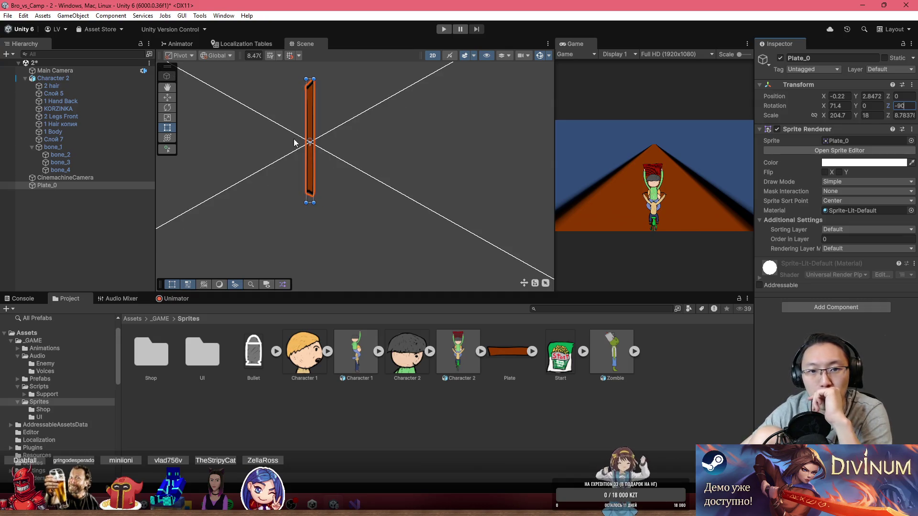
pyautogui.click(430, 55)
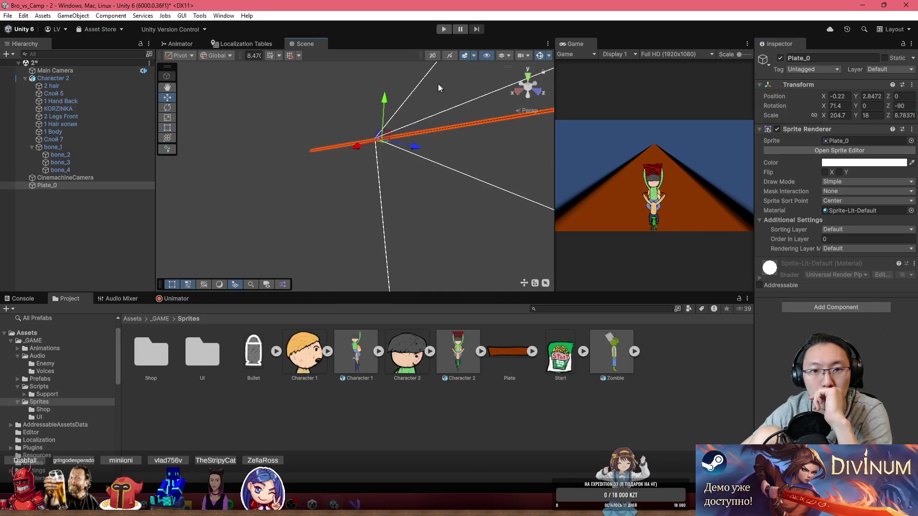
# - Turn off 2D mode and orbit the Scene view to see the plate at an angle
pyautogui.click(432, 56)
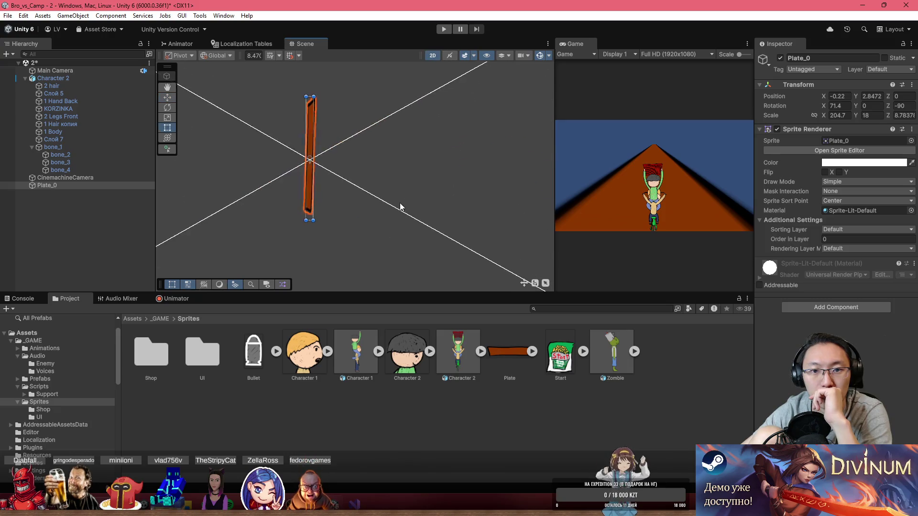
pyautogui.click(342, 218)
pyautogui.scroll(10, 330, 213)
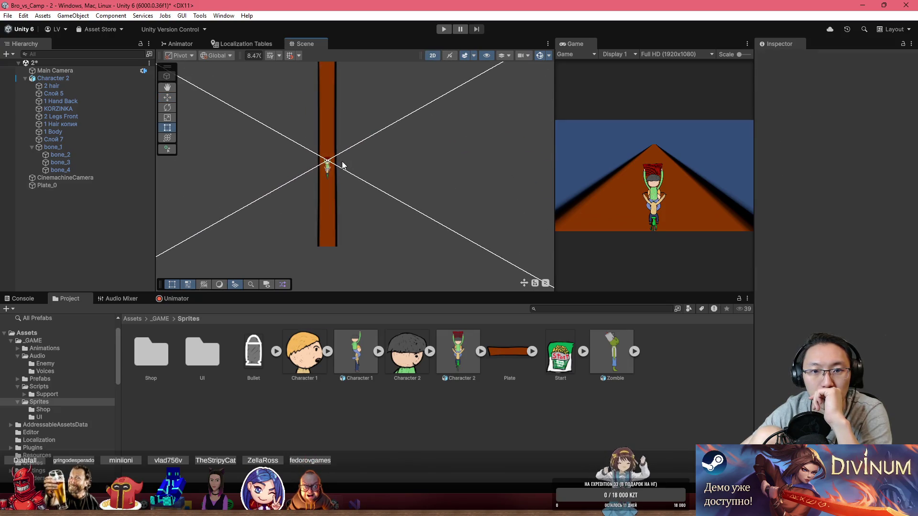
pyautogui.scroll(8, 323, 168)
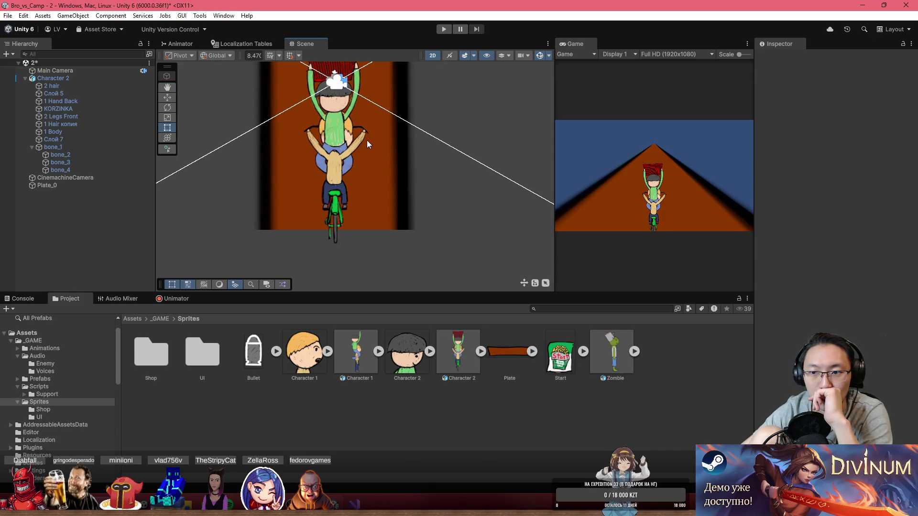
pyautogui.click(433, 55)
pyautogui.press('w')
pyautogui.moveTo(431, 175)
pyautogui.mouseDown()
pyautogui.moveTo(386, 162)
pyautogui.moveTo(446, 156)
pyautogui.moveTo(458, 171)
pyautogui.moveTo(794, 134)
pyautogui.moveTo(31, 119)
pyautogui.moveTo(117, 119)
pyautogui.moveTo(71, 135)
pyautogui.moveTo(875, 131)
pyautogui.moveTo(617, 145)
pyautogui.moveTo(486, 137)
pyautogui.mouseUp()
# - Lower Plate_0 along its Y axis to -4.34 beneath the cyclist
pyautogui.click(395, 117)
pyautogui.moveTo(395, 117)
pyautogui.mouseDown()
pyautogui.moveTo(371, 95)
pyautogui.moveTo(388, 173)
pyautogui.moveTo(414, 113)
pyautogui.moveTo(434, 154)
pyautogui.moveTo(408, 139)
pyautogui.moveTo(497, 90)
pyautogui.moveTo(566, 118)
pyautogui.moveTo(828, 125)
pyautogui.moveTo(469, 155)
pyautogui.mouseUp()
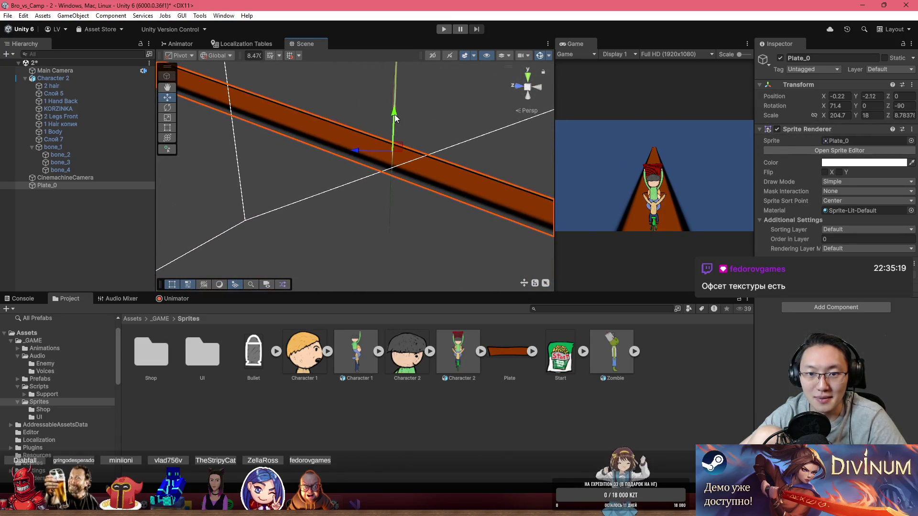
pyautogui.rightClick(395, 150)
pyautogui.press('Escape')
pyautogui.moveTo(394, 119)
pyautogui.mouseDown()
pyautogui.moveTo(394, 179)
pyautogui.moveTo(417, 194)
pyautogui.moveTo(460, 148)
pyautogui.moveTo(190, 201)
pyautogui.moveTo(239, 206)
pyautogui.mouseUp()
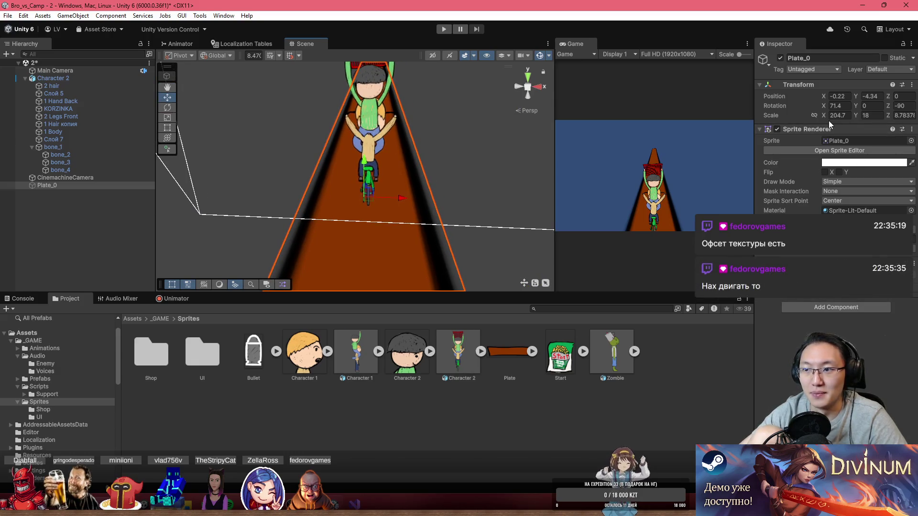
# - Raise Plate_0's Y scale to 66.8 and orbit the Scene view to inspect the widened road
pyautogui.moveTo(855, 114)
pyautogui.mouseDown()
pyautogui.moveTo(917, 115)
pyautogui.moveTo(18, 124)
pyautogui.moveTo(35, 126)
pyautogui.mouseUp()
pyautogui.moveTo(296, 192)
pyautogui.mouseDown()
pyautogui.moveTo(431, 163)
pyautogui.moveTo(692, 175)
pyautogui.mouseUp()
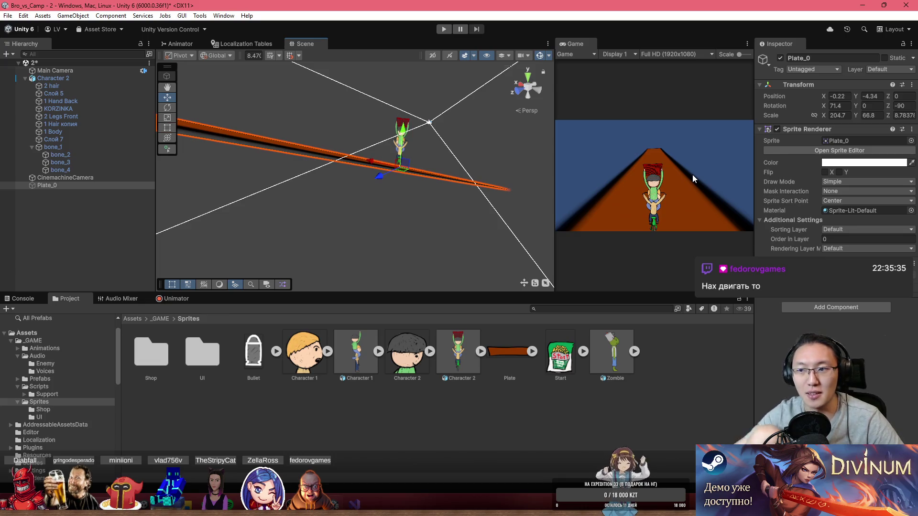
pyautogui.moveTo(455, 155)
pyautogui.mouseDown()
pyautogui.moveTo(143, 137)
pyautogui.moveTo(378, 136)
pyautogui.mouseUp()
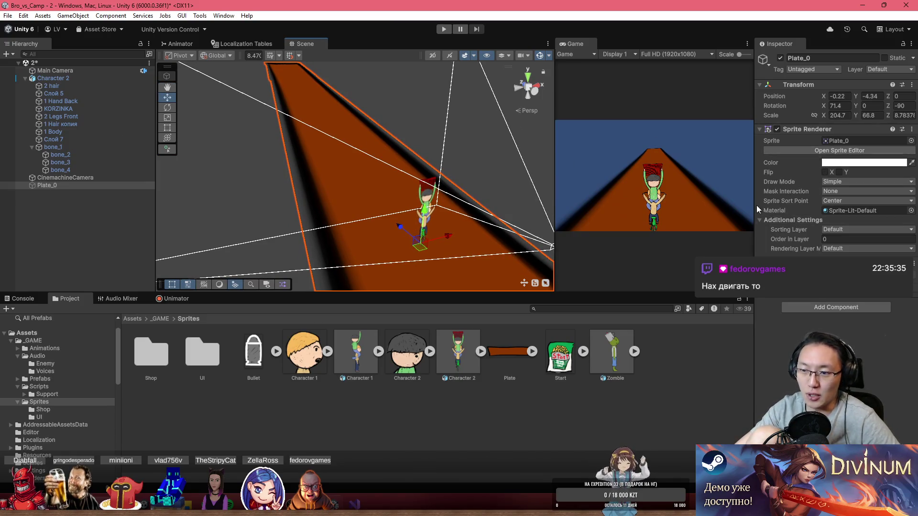
pyautogui.scroll(-5, 444, 196)
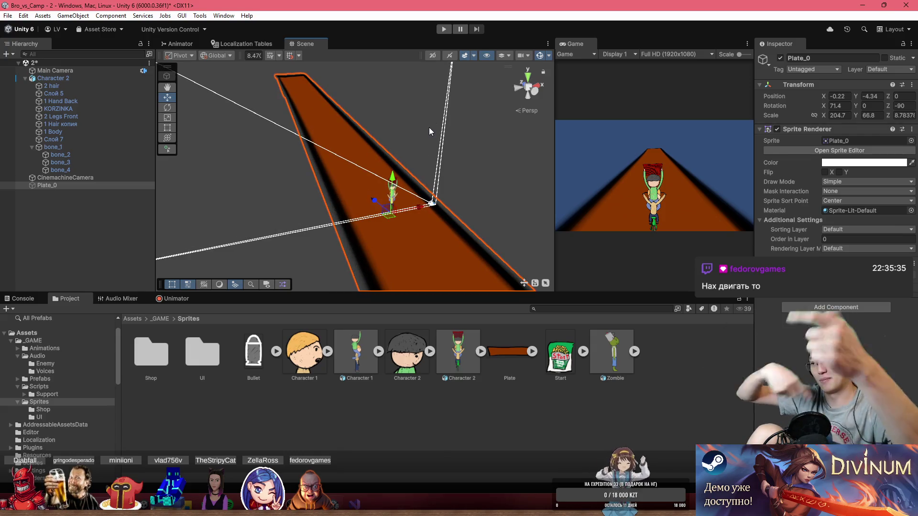
pyautogui.moveTo(422, 221)
pyautogui.mouseDown()
pyautogui.moveTo(430, 205)
pyautogui.moveTo(520, 202)
pyautogui.moveTo(318, 194)
pyautogui.moveTo(314, 165)
pyautogui.moveTo(332, 144)
pyautogui.moveTo(315, 181)
pyautogui.mouseUp()
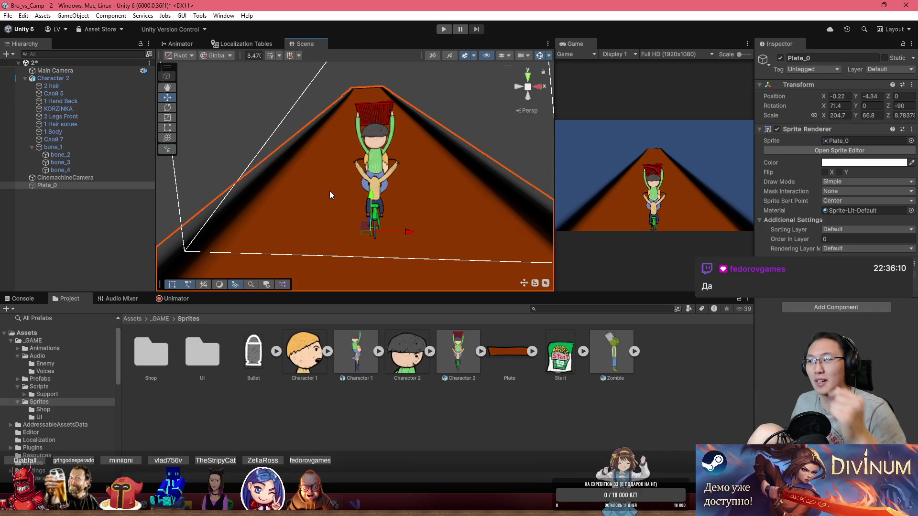
# - Orbit the Scene view around the tilted road plate to check its slope
pyautogui.moveTo(329, 191)
pyautogui.mouseDown()
pyautogui.moveTo(429, 216)
pyautogui.moveTo(420, 167)
pyautogui.moveTo(446, 260)
pyautogui.moveTo(420, 244)
pyautogui.moveTo(422, 205)
pyautogui.moveTo(411, 193)
pyautogui.moveTo(432, 191)
pyautogui.moveTo(400, 174)
pyautogui.moveTo(454, 202)
pyautogui.moveTo(538, 201)
pyautogui.moveTo(549, 184)
pyautogui.moveTo(589, 188)
pyautogui.moveTo(629, 157)
pyautogui.moveTo(674, 197)
pyautogui.moveTo(564, 191)
pyautogui.moveTo(600, 190)
pyautogui.mouseUp()
pyautogui.moveTo(479, 166)
pyautogui.mouseDown()
pyautogui.moveTo(552, 160)
pyautogui.moveTo(379, 116)
pyautogui.moveTo(414, 117)
pyautogui.moveTo(459, 143)
pyautogui.moveTo(749, 205)
pyautogui.moveTo(600, 171)
pyautogui.moveTo(328, 148)
pyautogui.moveTo(337, 144)
pyautogui.moveTo(474, 234)
pyautogui.moveTo(297, 180)
pyautogui.moveTo(262, 180)
pyautogui.moveTo(238, 194)
pyautogui.moveTo(268, 198)
pyautogui.moveTo(247, 191)
pyautogui.moveTo(313, 165)
pyautogui.moveTo(416, 219)
pyautogui.moveTo(403, 197)
pyautogui.moveTo(400, 203)
pyautogui.moveTo(234, 83)
pyautogui.mouseUp()
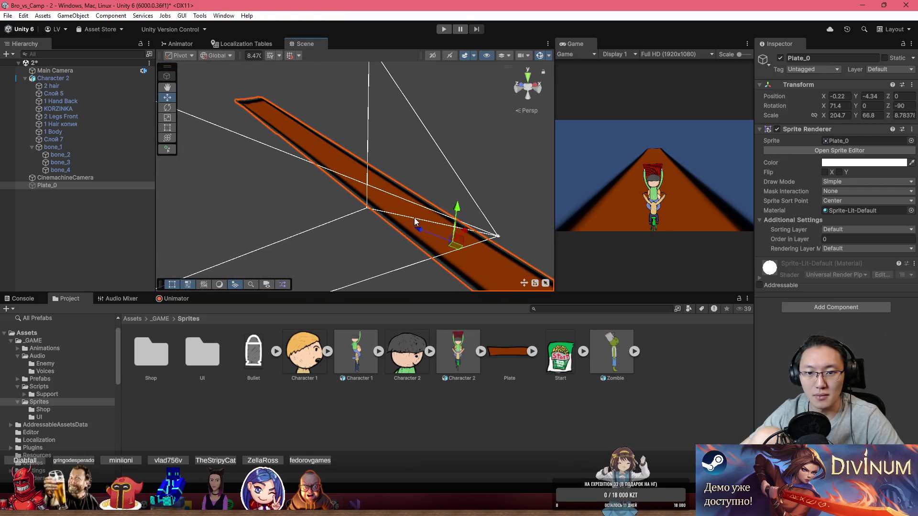
pyautogui.moveTo(411, 216); pyautogui.dragTo(456, 249)
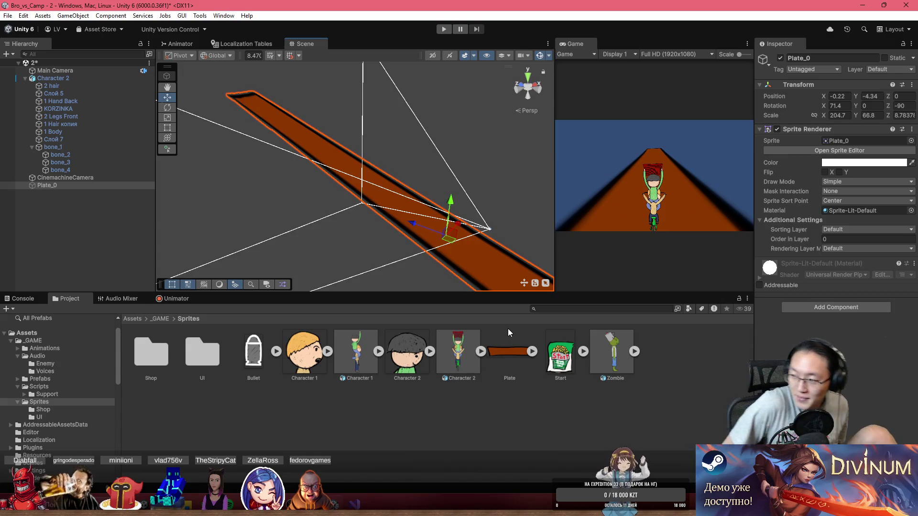
# - Frame Plate_0 in the 2D Scene view and save the scene
pyautogui.press('2')
pyautogui.moveTo(441, 196)
pyautogui.mouseDown()
pyautogui.moveTo(335, 197)
pyautogui.moveTo(357, 181)
pyautogui.mouseUp()
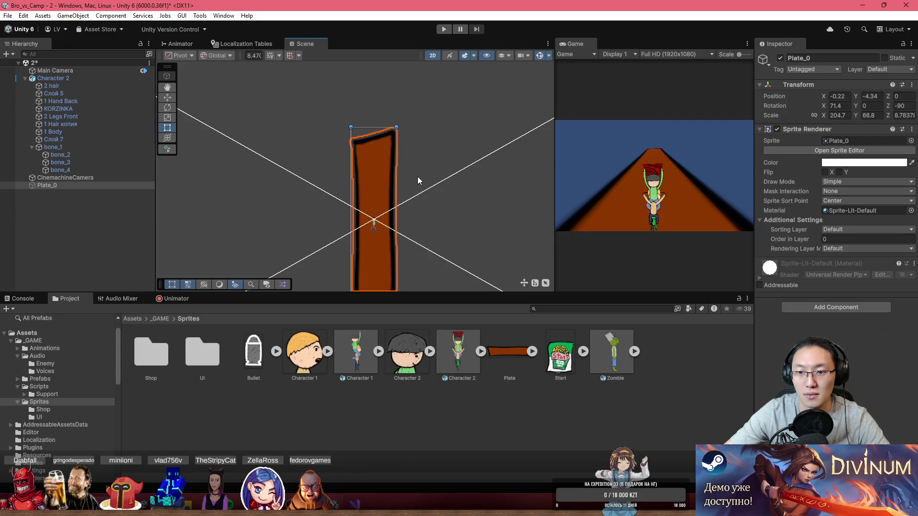
pyautogui.press('f')
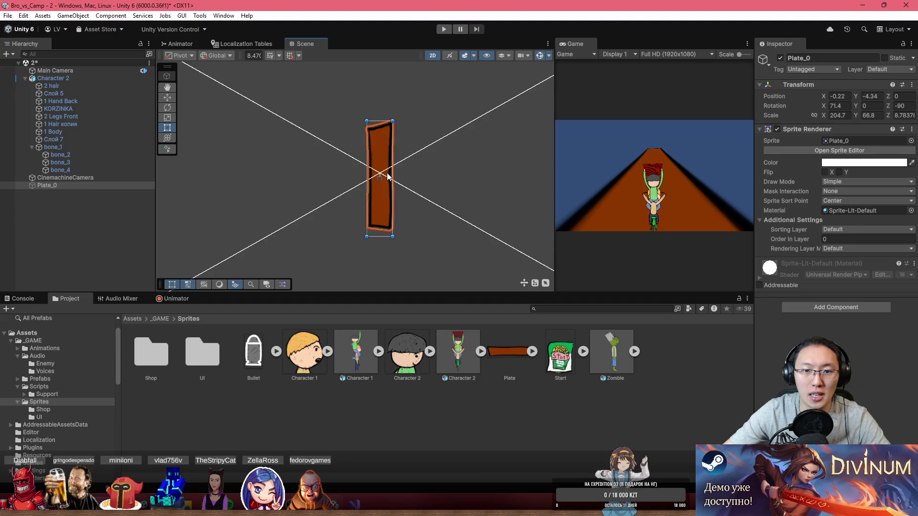
pyautogui.scroll(-3, 381, 187)
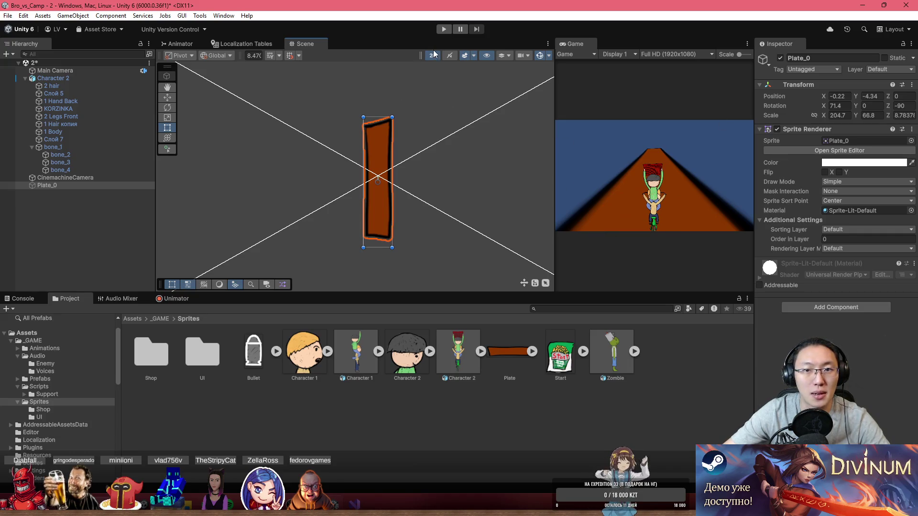
pyautogui.hotkey('ctrl', 's')
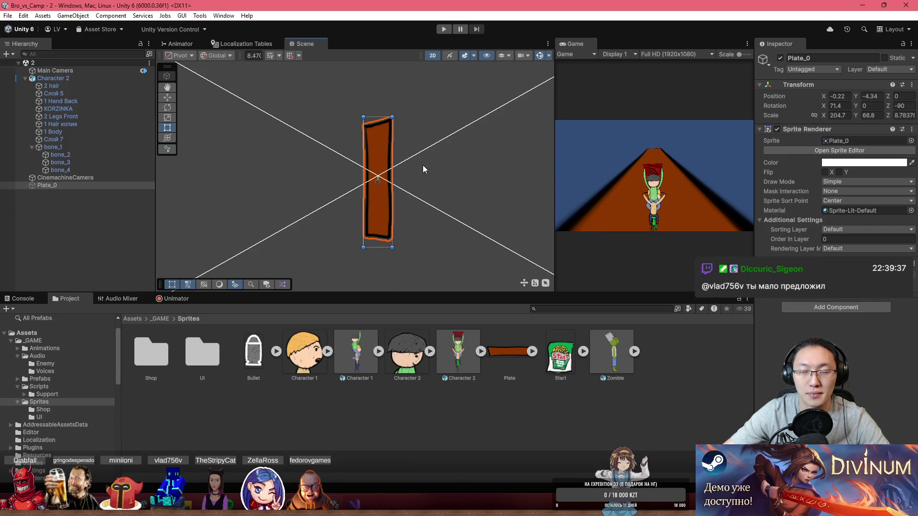
# - Open the Windows Start menu and its folder holding the Adobe apps
pyautogui.moveTo(353, 507)
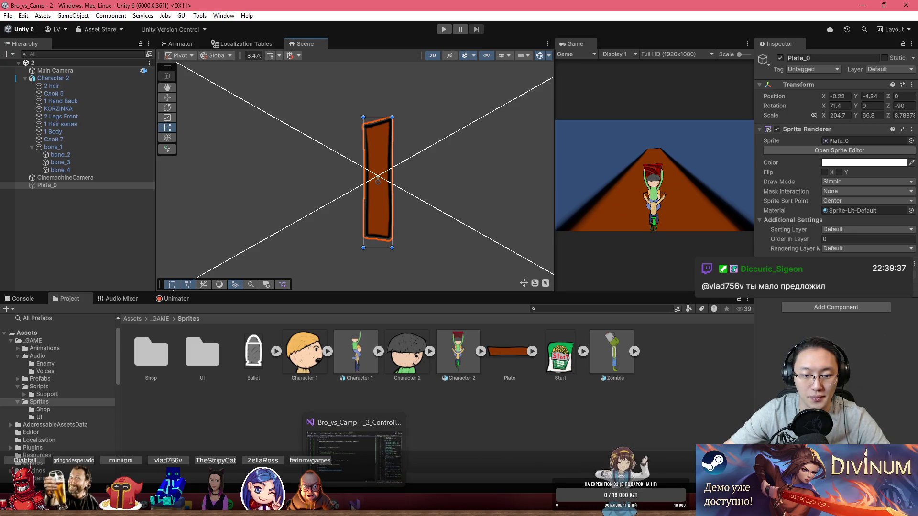
pyautogui.press('super')
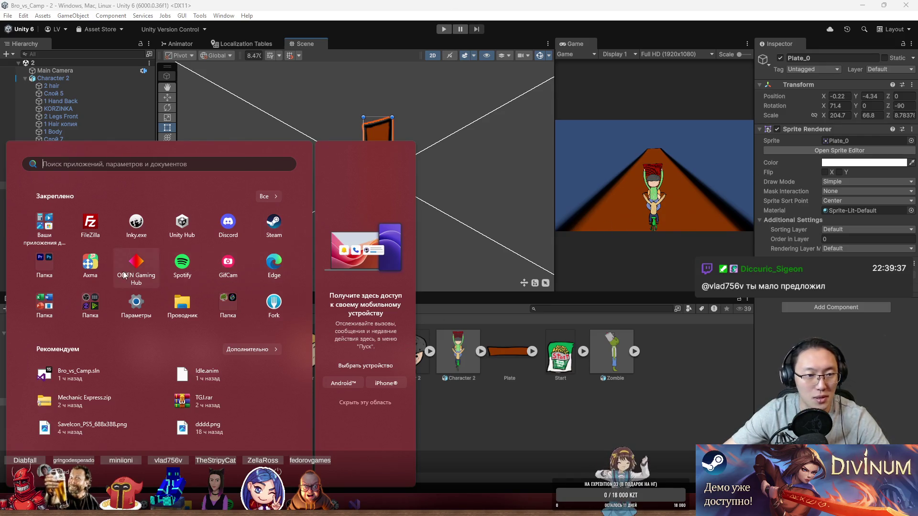
pyautogui.click(50, 265)
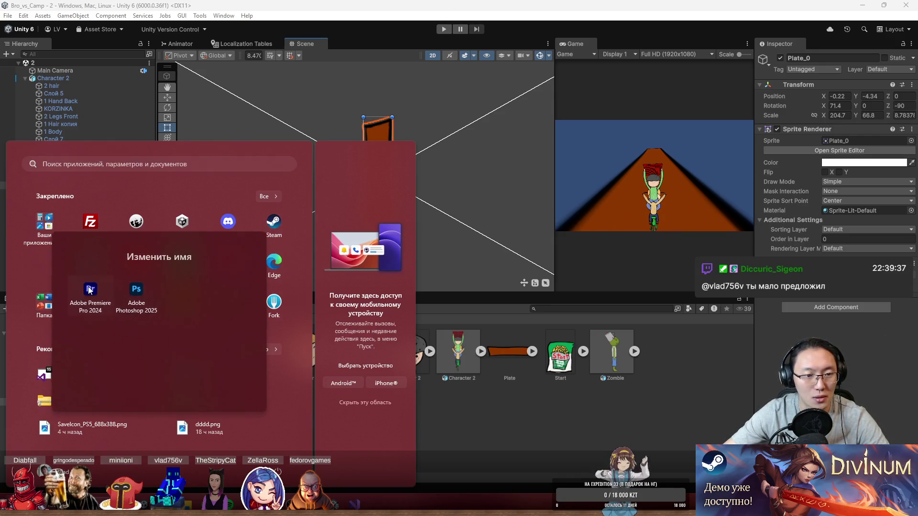
# - Launch Adobe Photoshop 2025 from the Start menu folder
pyautogui.click(135, 292)
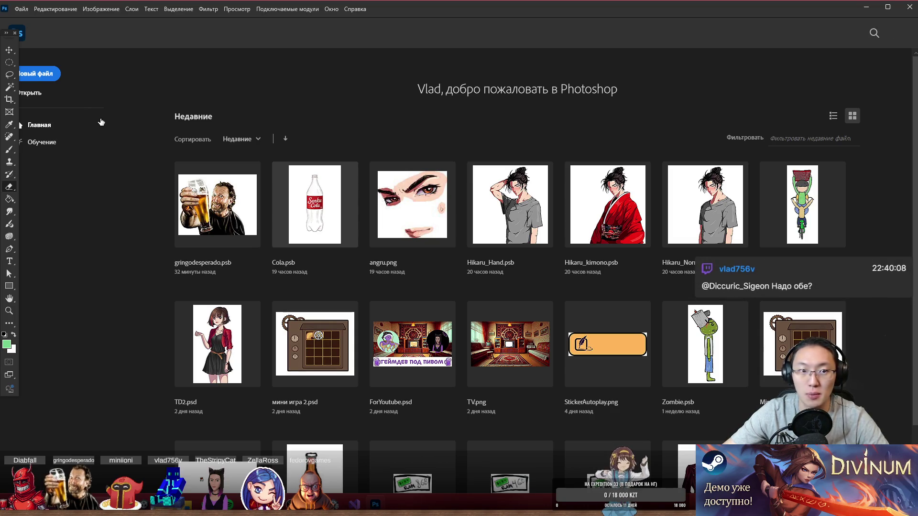
# - Create a new 1920 × 300 px document and hide the canvas grid
pyautogui.click(41, 79)
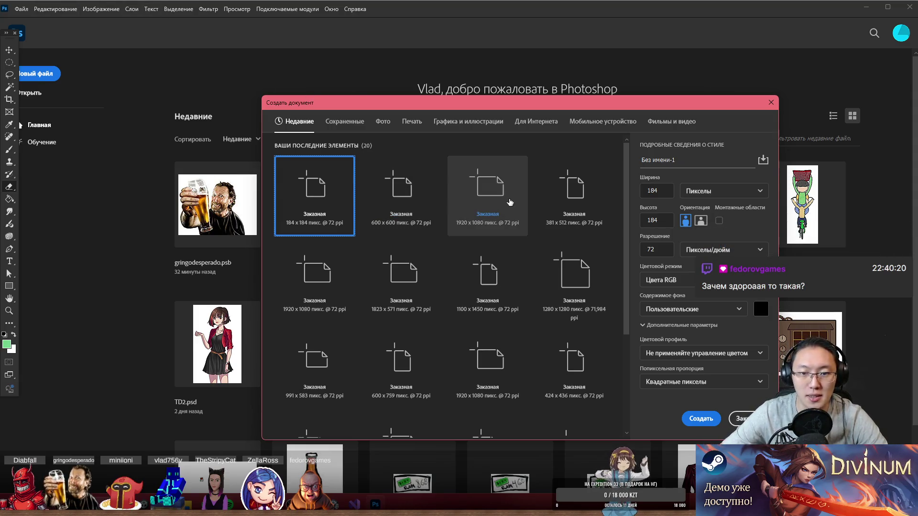
pyautogui.write('1920')
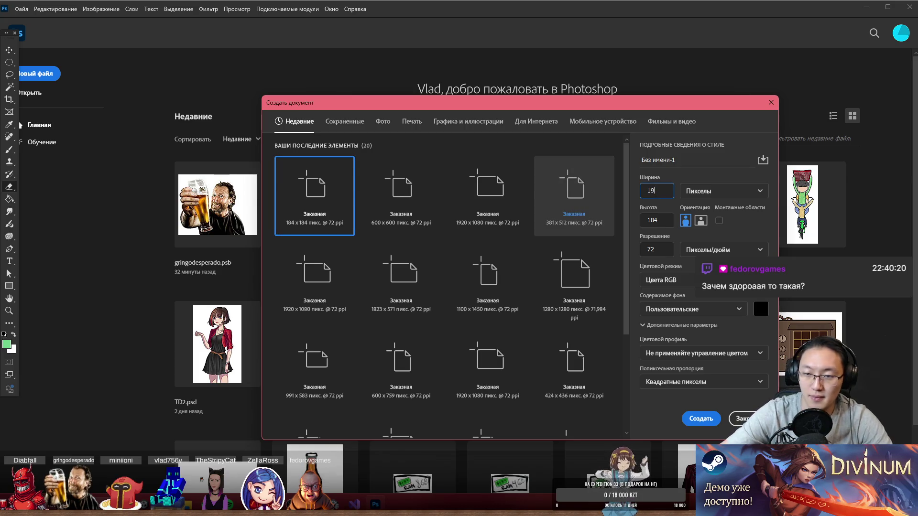
pyautogui.click(667, 224)
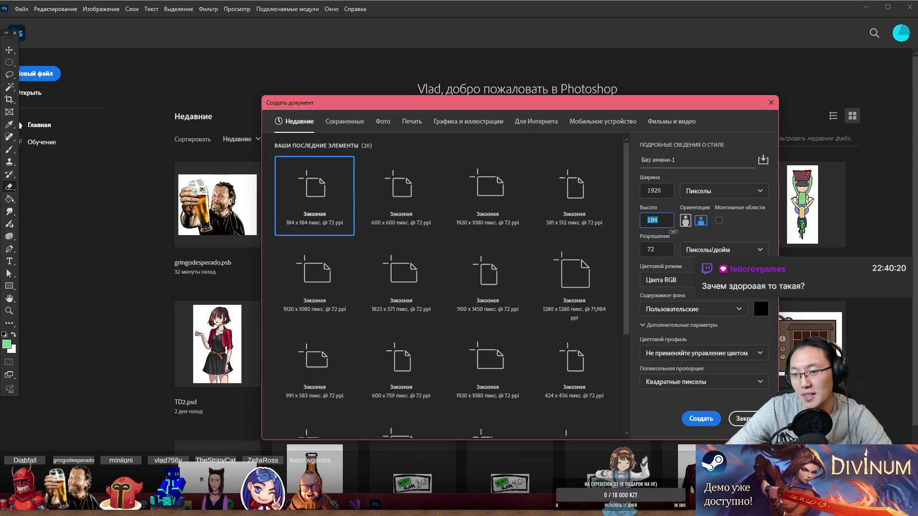
pyautogui.write('300')
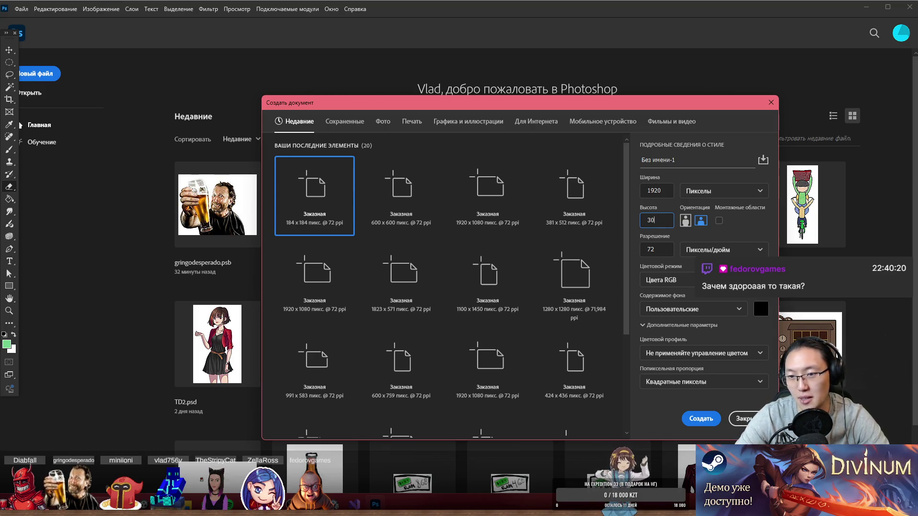
pyautogui.press('Return')
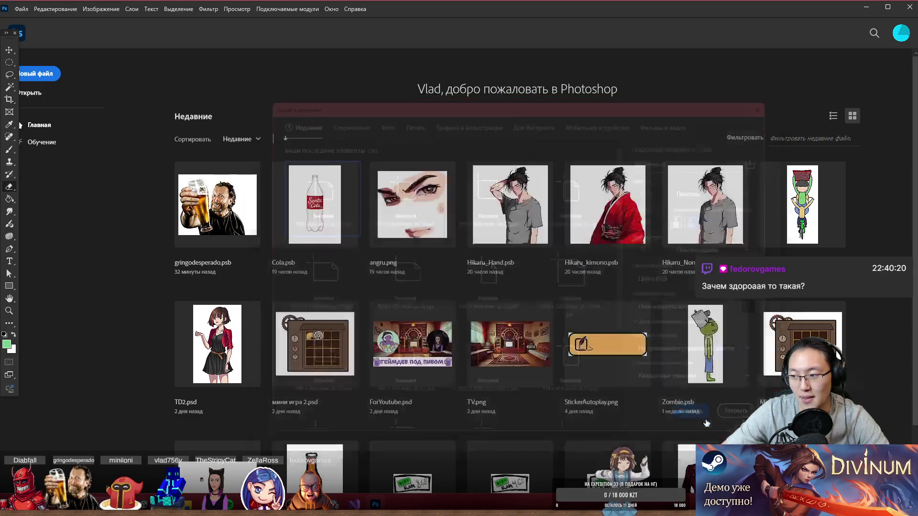
pyautogui.hotkey('ctrl', "'")
pyautogui.hotkey('ctrl', "'")
pyautogui.hotkey('ctrl', "'")
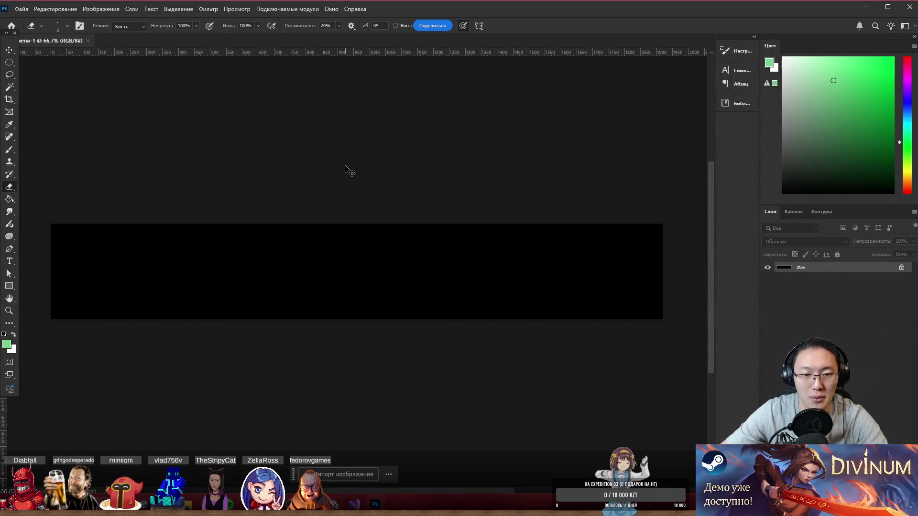
# - Unlock the background into Layer 0 and paint the whole canvas grey
pyautogui.scroll(1, 354, 265)
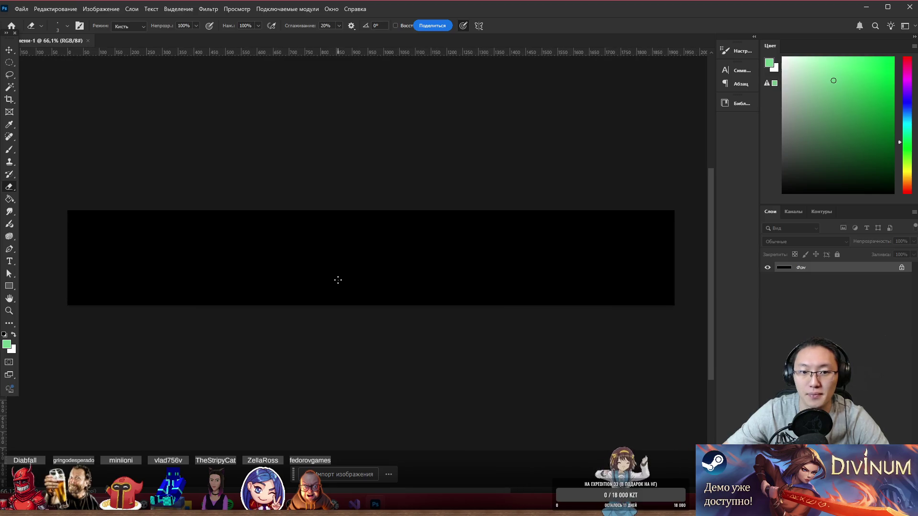
pyautogui.click(795, 101)
pyautogui.moveTo(432, 258)
pyautogui.mouseDown()
pyautogui.moveTo(63, 262)
pyautogui.moveTo(774, 253)
pyautogui.mouseUp()
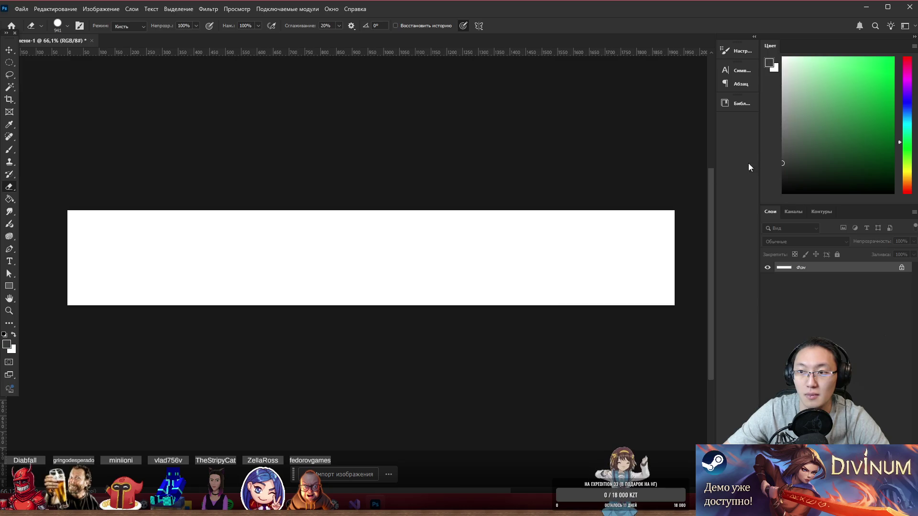
pyautogui.click(901, 271)
pyautogui.moveTo(416, 258)
pyautogui.mouseDown()
pyautogui.moveTo(81, 246)
pyautogui.moveTo(502, 256)
pyautogui.mouseUp()
pyautogui.press('b')
pyautogui.moveTo(398, 269)
pyautogui.mouseDown()
pyautogui.moveTo(310, 281)
pyautogui.moveTo(119, 260)
pyautogui.mouseUp()
# - Reset colours to default black and shrink the brush to a fine 7 px tip
pyautogui.keyDown('alt'); pyautogui.scroll(1, 42, 253); pyautogui.keyUp('alt')
pyautogui.keyDown('alt'); pyautogui.scroll(-2, 110, 245); pyautogui.keyUp('alt')
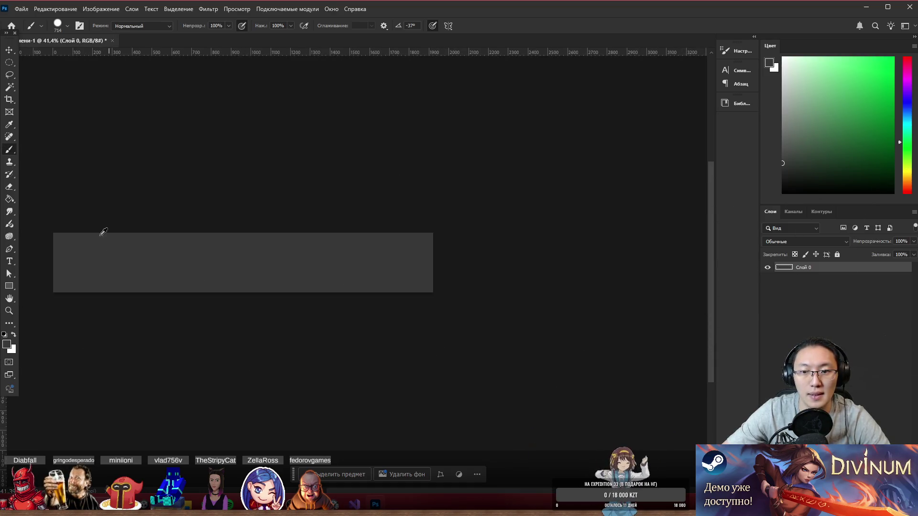
pyautogui.keyDown('ctrl'); pyautogui.hscroll(-3, 110, 224); pyautogui.keyUp('ctrl')
pyautogui.keyDown('alt'); pyautogui.scroll(2, 148, 242); pyautogui.keyUp('alt')
pyautogui.keyDown('alt'); pyautogui.scroll(2, 147, 241); pyautogui.keyUp('alt')
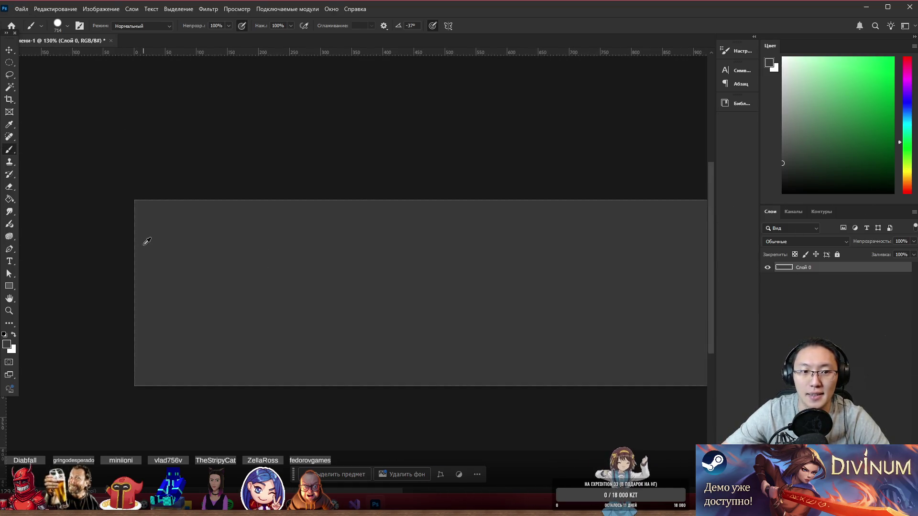
pyautogui.press('d')
pyautogui.rightClick(272, 260)
pyautogui.moveTo(315, 245); pyautogui.dragTo(84, 260)
pyautogui.keyDown('alt'); pyautogui.scroll(-1, 107, 260); pyautogui.keyUp('alt')
pyautogui.keyDown('alt'); pyautogui.scroll(3, 131, 271); pyautogui.keyUp('alt')
pyautogui.moveTo(160, 282); pyautogui.dragTo(163, 283)
pyautogui.rightClick(109, 177)
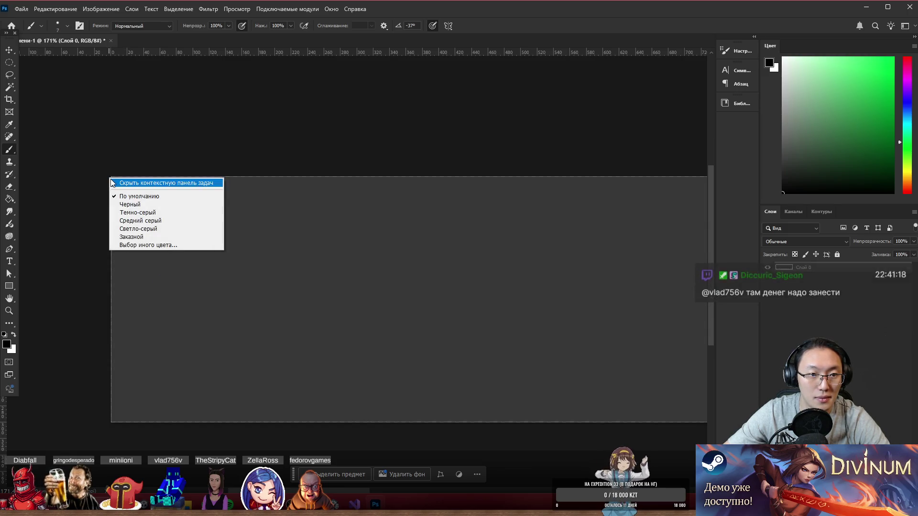
# - Paint a test black vertical line on the grey strip, then undo it
pyautogui.press('Escape')
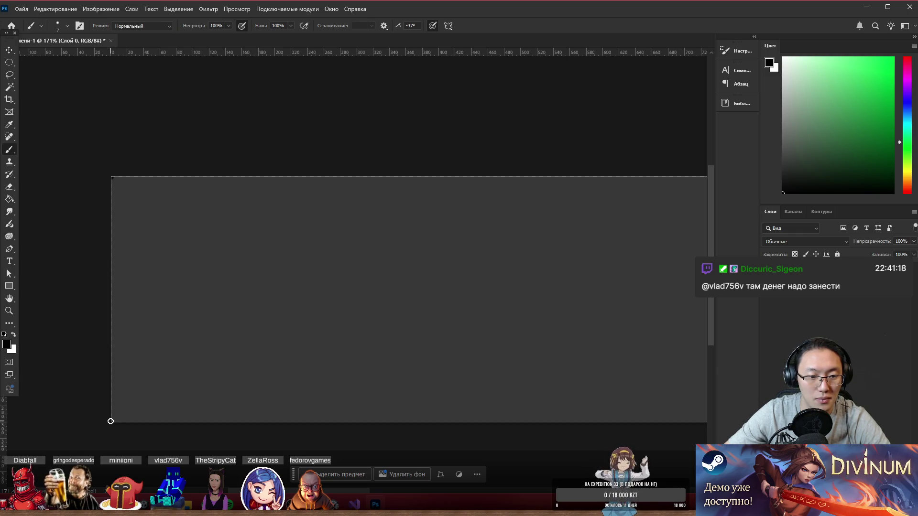
pyautogui.scroll(-5, 553, 272)
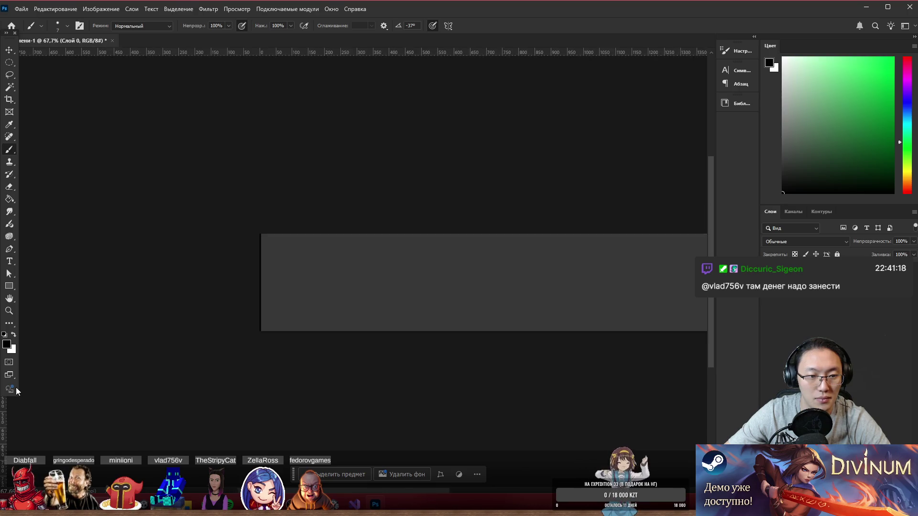
pyautogui.scroll(8, 553, 272)
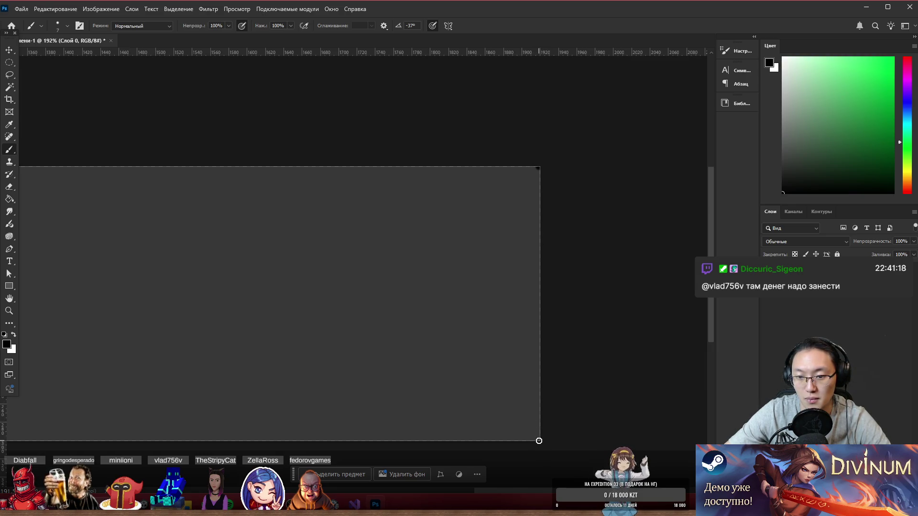
pyautogui.scroll(-5, 588, 371)
pyautogui.hscroll(-5, 467, 316)
pyautogui.scroll(3, 206, 273)
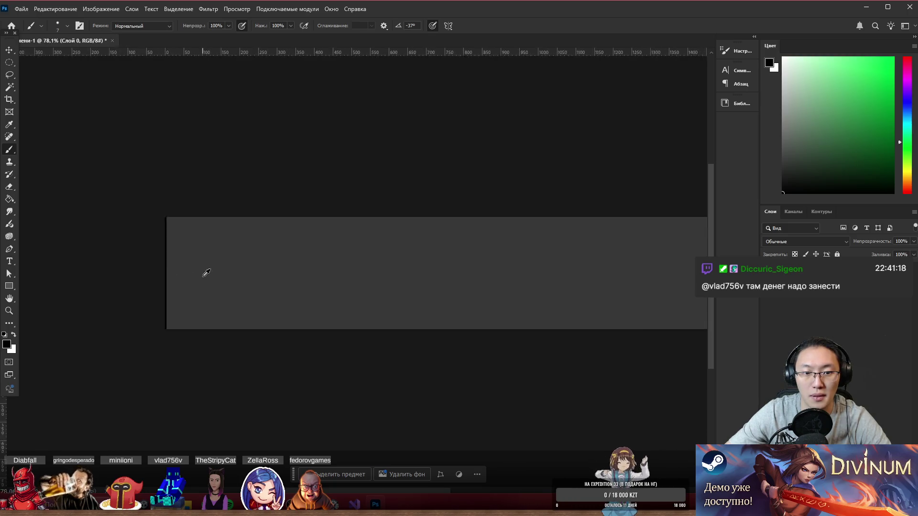
pyautogui.scroll(2, 206, 272)
pyautogui.scroll(-4, 176, 213)
pyautogui.scroll(3, 162, 220)
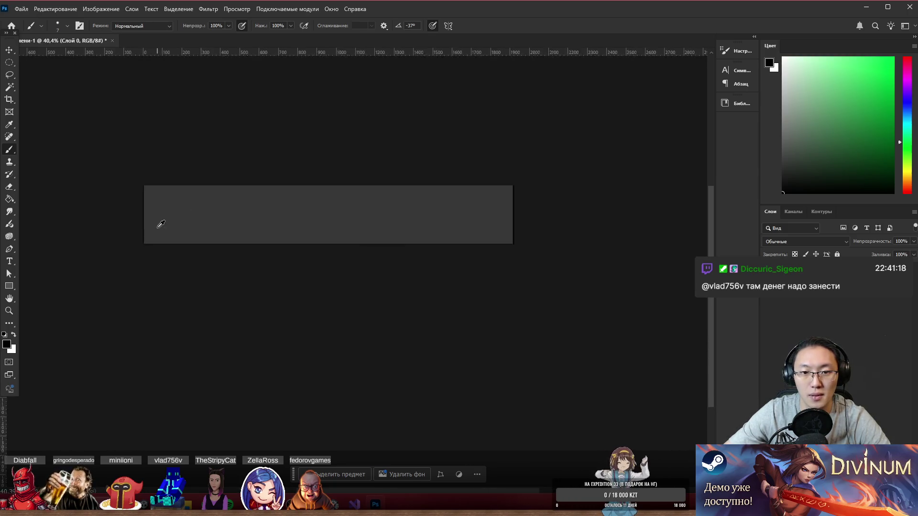
pyautogui.scroll(3, 197, 180)
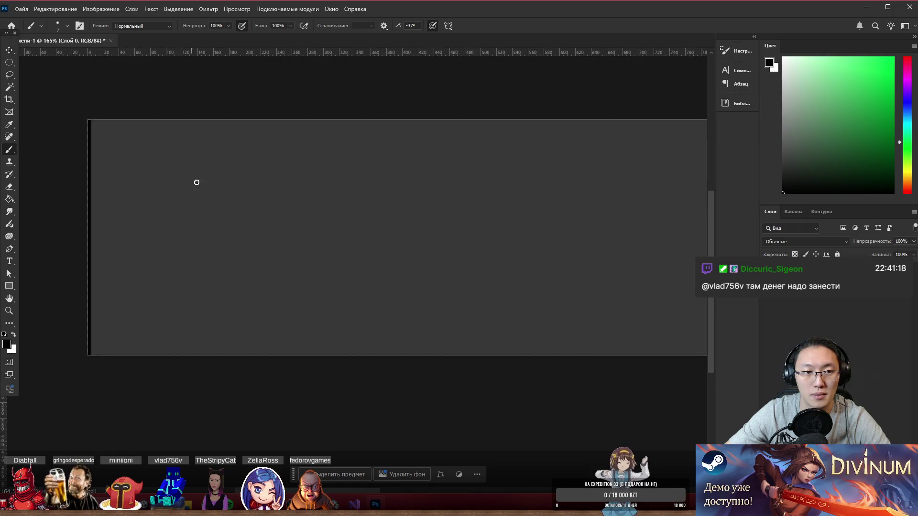
pyautogui.hscroll(-3, 203, 190)
pyautogui.moveTo(214, 123); pyautogui.dragTo(206, 442)
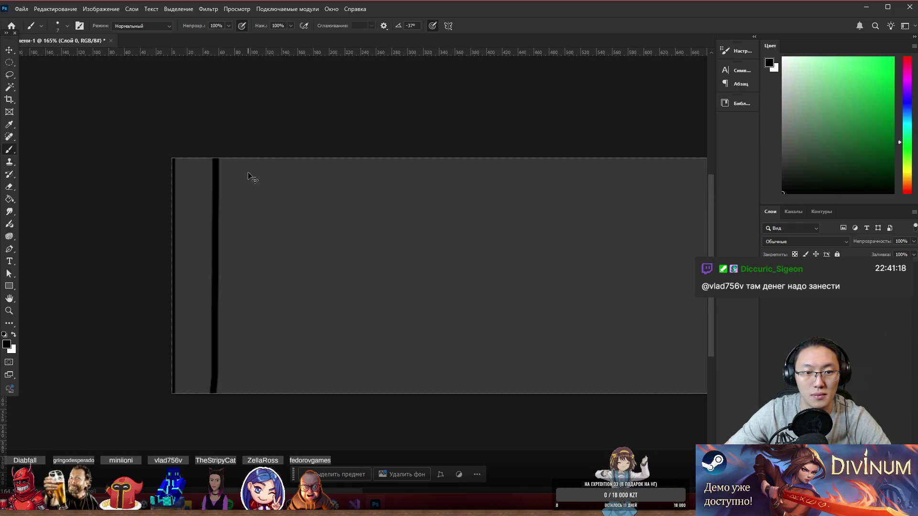
pyautogui.hotkey('ctrl', 'z')
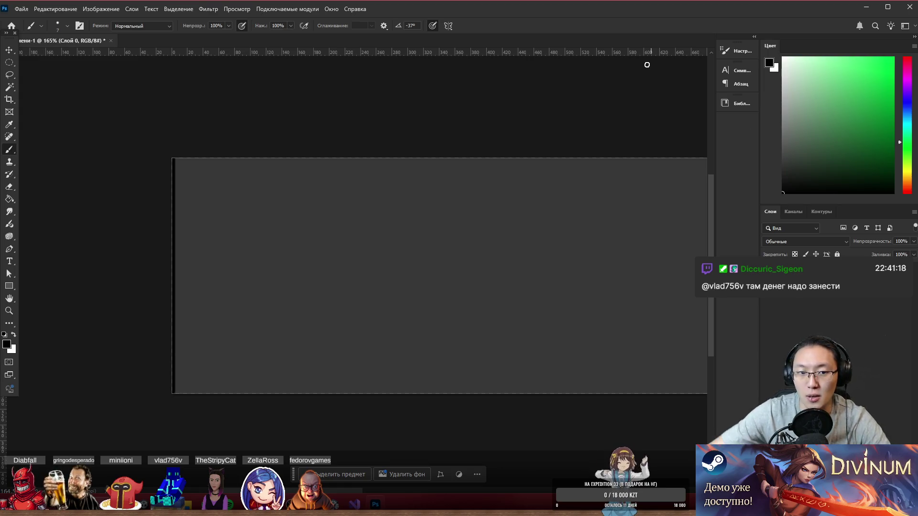
# - Add a new empty Layer 1 above the grey Layer 0
pyautogui.hotkey('ctrl', 'shift', 'alt', 'n')
pyautogui.scroll(-1, 333, 270)
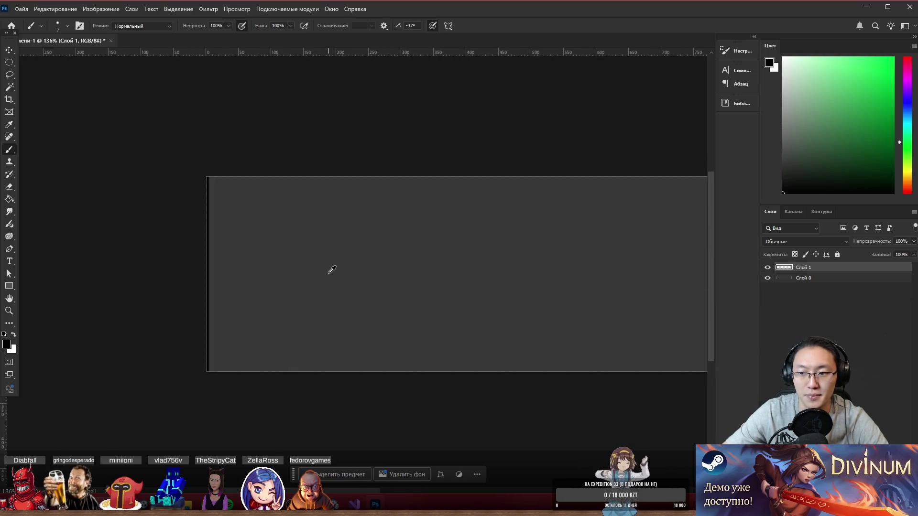
pyautogui.scroll(2, 319, 265)
# - Sketch several trial vertical strokes near the plate's left side, undoing each one
pyautogui.moveTo(317, 267); pyautogui.dragTo(262, 242)
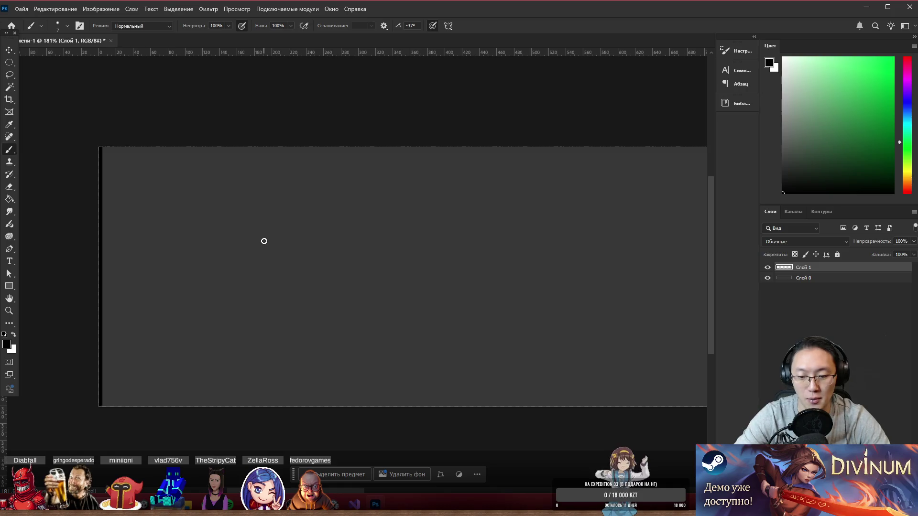
pyautogui.moveTo(116, 153); pyautogui.dragTo(127, 399)
pyautogui.hotkey('ctrl', 'z')
pyautogui.moveTo(134, 131); pyautogui.dragTo(135, 377)
pyautogui.hotkey('ctrl', 'z')
pyautogui.moveTo(138, 104); pyautogui.dragTo(128, 411)
pyautogui.hotkey('ctrl', 'z')
pyautogui.moveTo(123, 123); pyautogui.dragTo(140, 450)
pyautogui.hotkey('ctrl', 'z')
pyautogui.hotkey('ctrl', 'z')
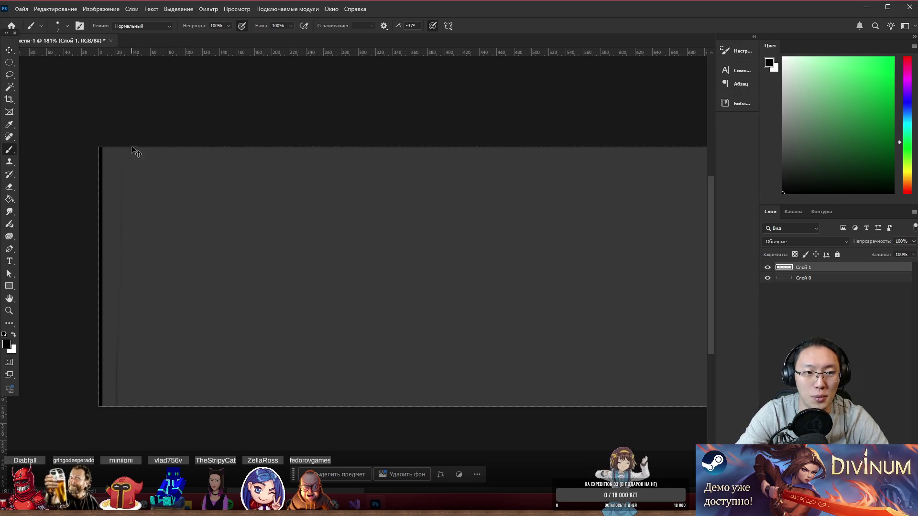
pyautogui.moveTo(122, 117); pyautogui.dragTo(119, 383)
pyautogui.moveTo(136, 143); pyautogui.dragTo(135, 406)
pyautogui.hotkey('ctrl', 'z')
pyautogui.hotkey('ctrl', 'z')
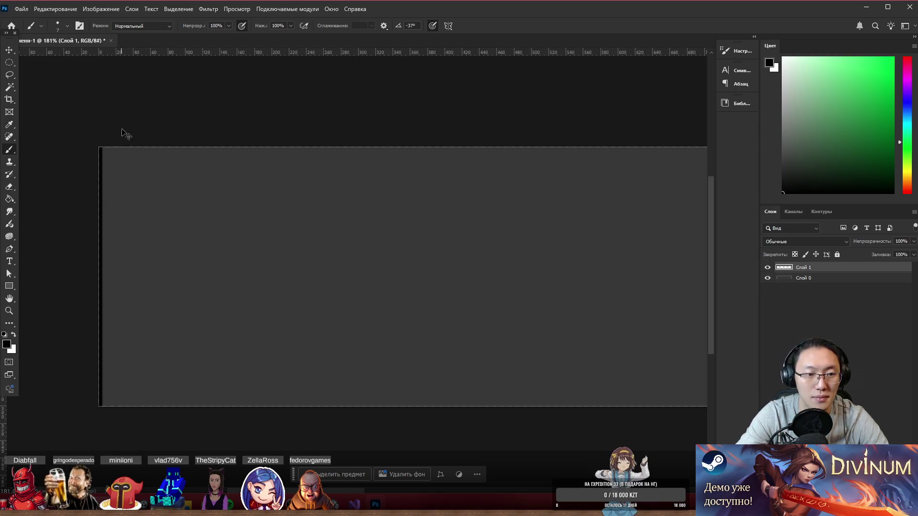
pyautogui.hotkey('ctrl', 'z')
# - Draw a vertical line down the plate's left edge and undo the extra strokes
pyautogui.moveTo(114, 139); pyautogui.dragTo(111, 411)
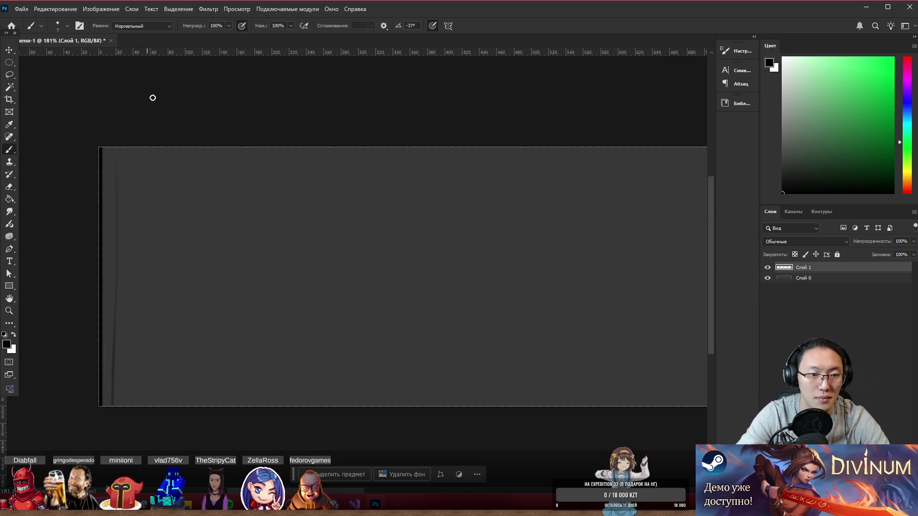
pyautogui.moveTo(140, 301); pyautogui.dragTo(138, 406)
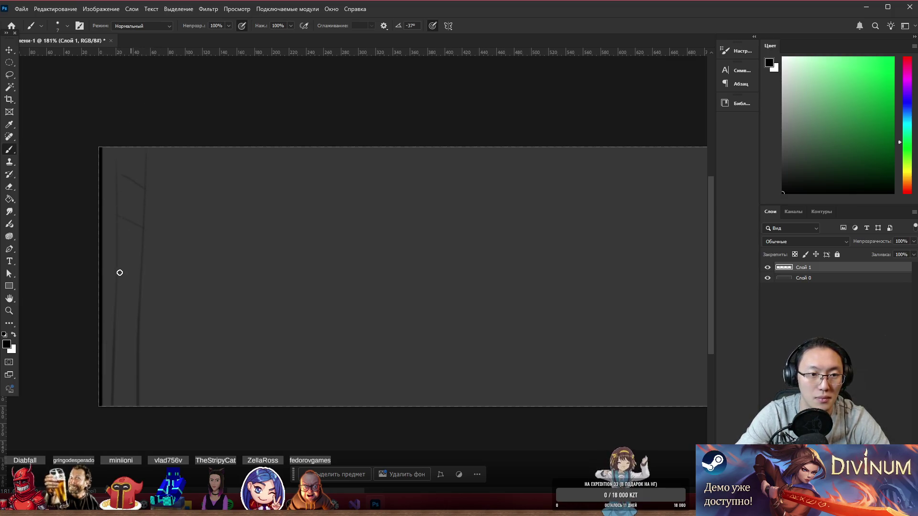
pyautogui.moveTo(201, 145); pyautogui.dragTo(198, 406)
pyautogui.moveTo(222, 177); pyautogui.dragTo(202, 300)
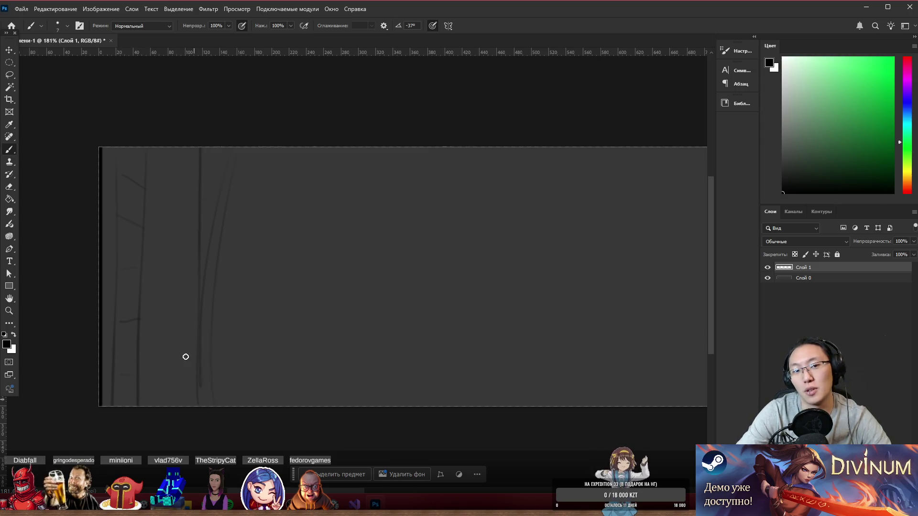
pyautogui.hotkey('ctrl', 'z')
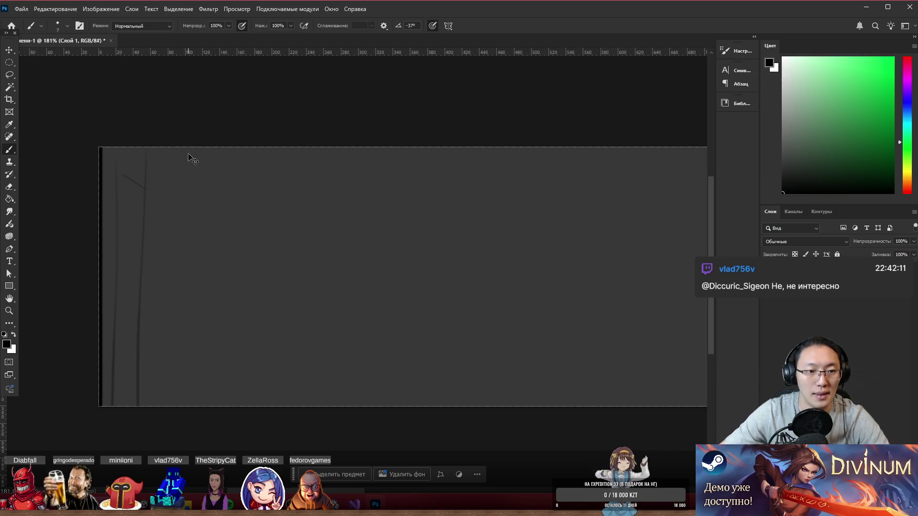
pyautogui.hotkey('ctrl', 'z')
pyautogui.hotkey('ctrl', 'z')
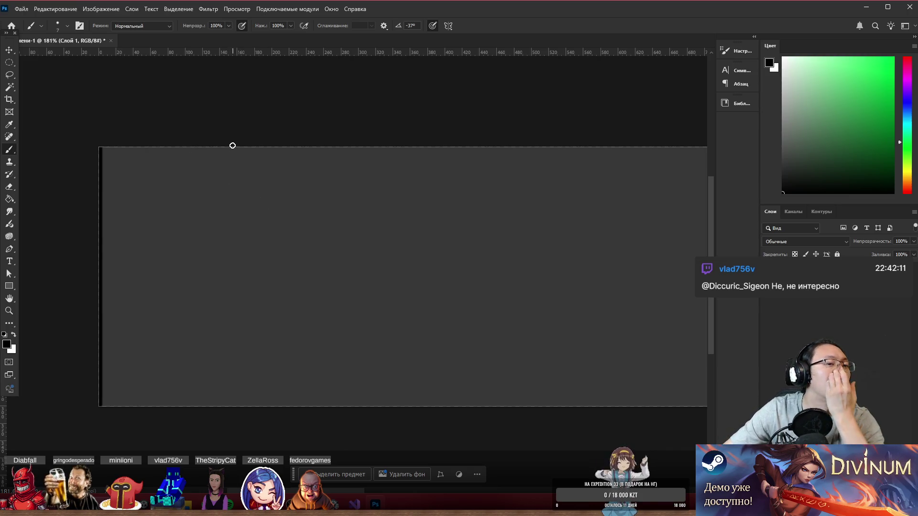
pyautogui.scroll(2, 257, 314)
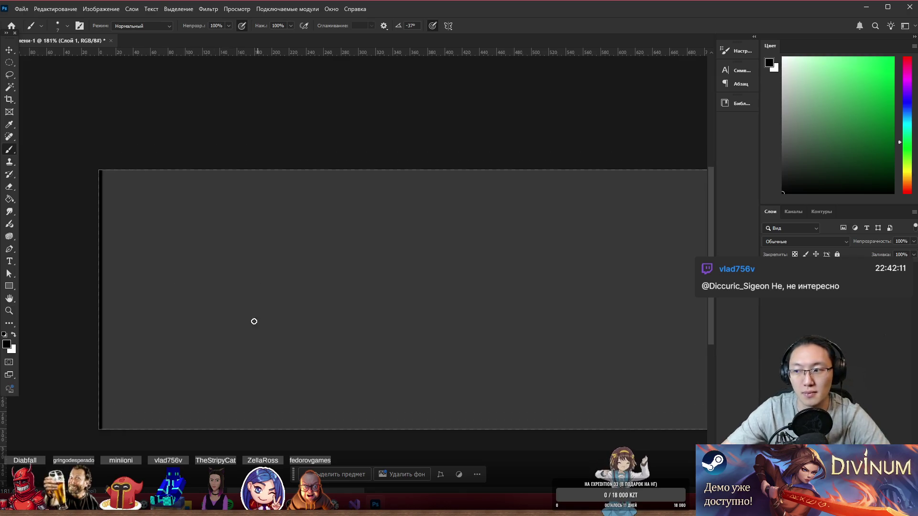
pyautogui.hscroll(-5, 256, 330)
pyautogui.scroll(3, 287, 364)
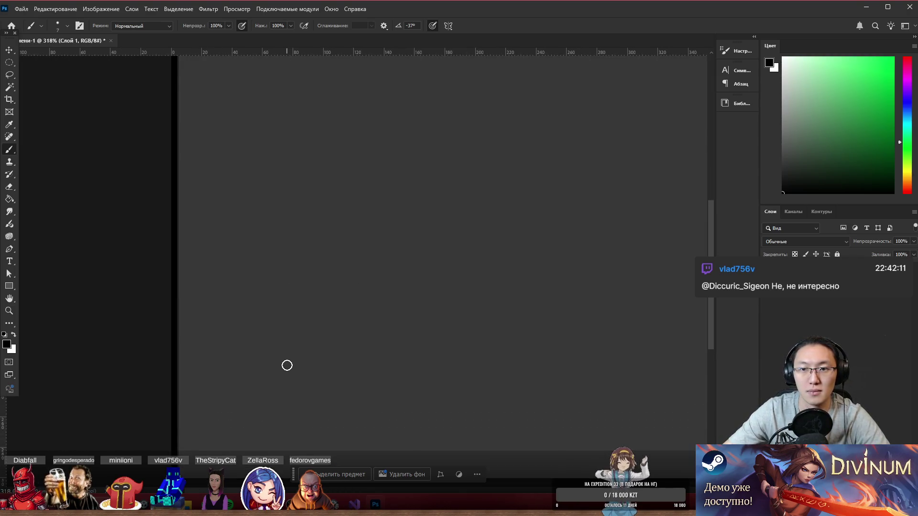
pyautogui.scroll(3, 309, 326)
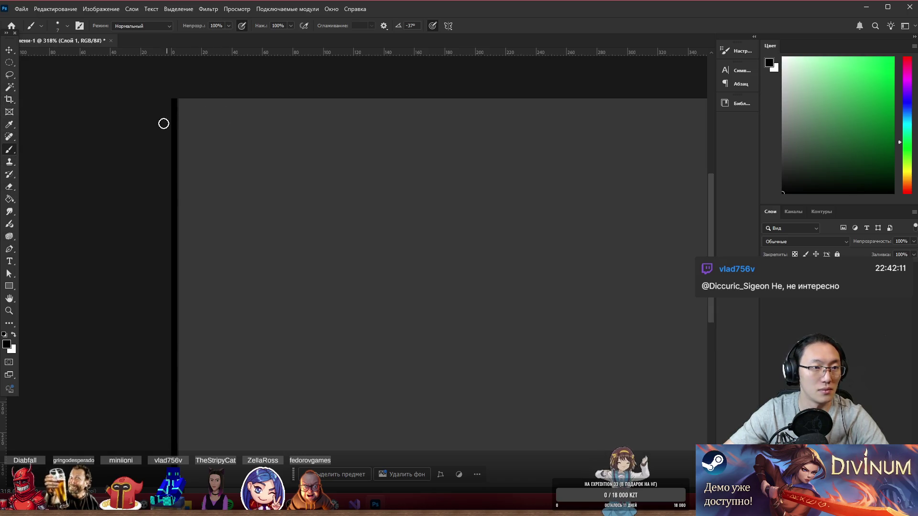
pyautogui.scroll(-3, 239, 186)
pyautogui.scroll(1, 249, 196)
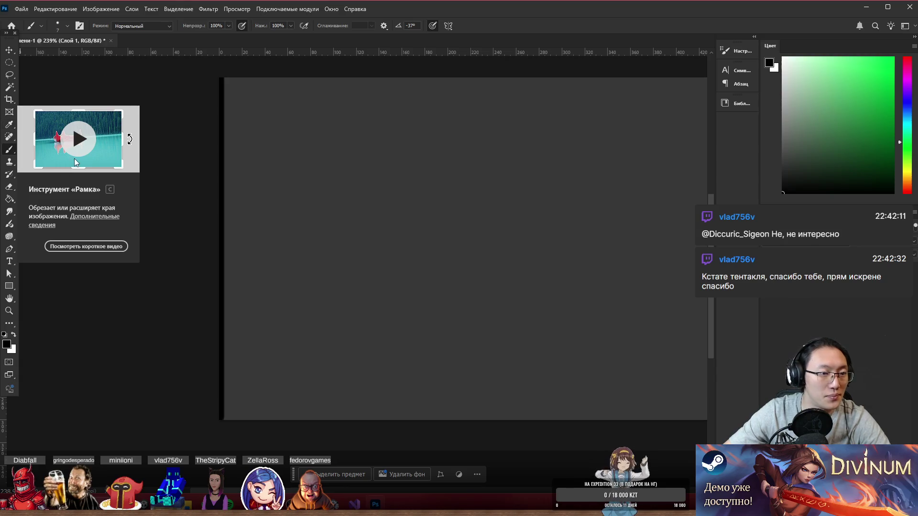
# - Draw a tall narrow rectangle near the plate's left side with no fill
pyautogui.click(10, 286)
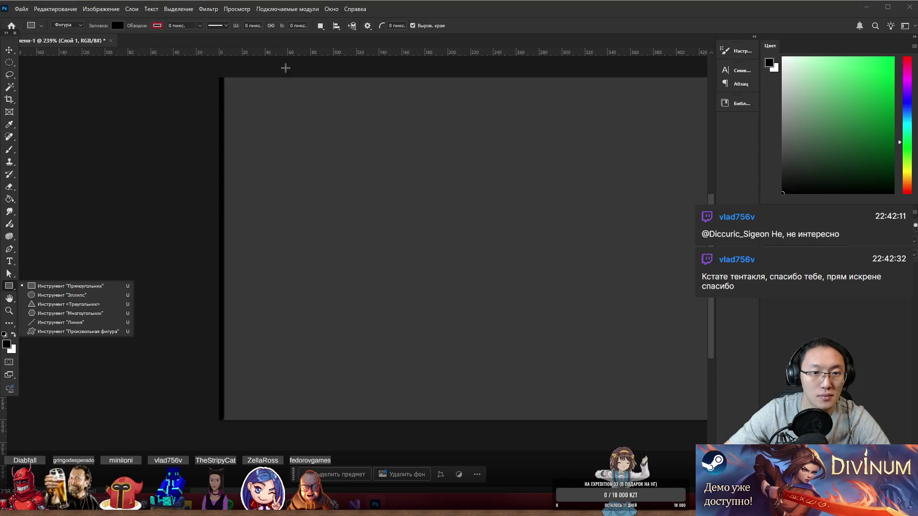
pyautogui.moveTo(274, 78)
pyautogui.mouseDown()
pyautogui.moveTo(388, 353)
pyautogui.moveTo(335, 439)
pyautogui.moveTo(310, 419)
pyautogui.mouseUp()
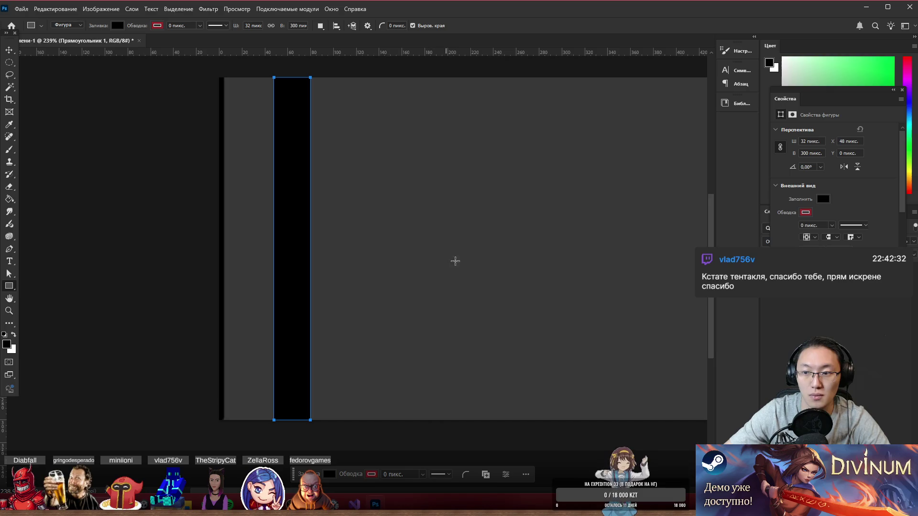
pyautogui.click(806, 213)
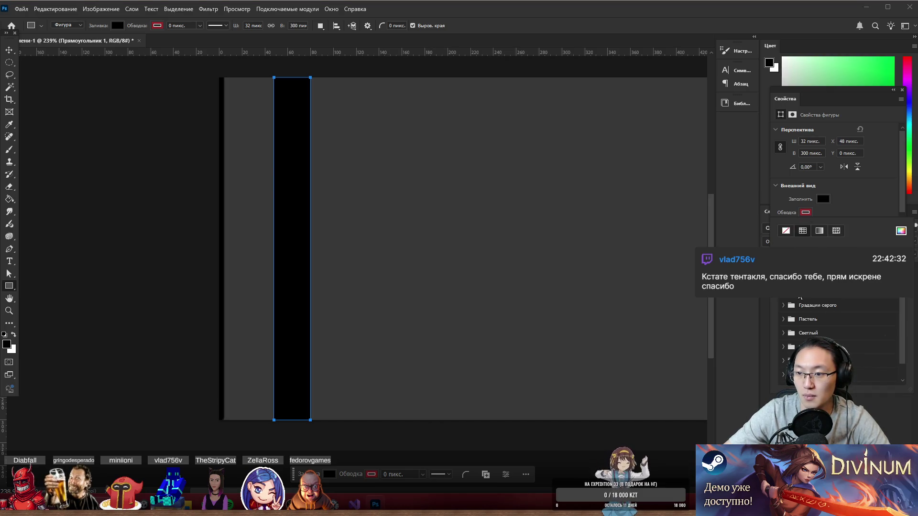
pyautogui.click(804, 213)
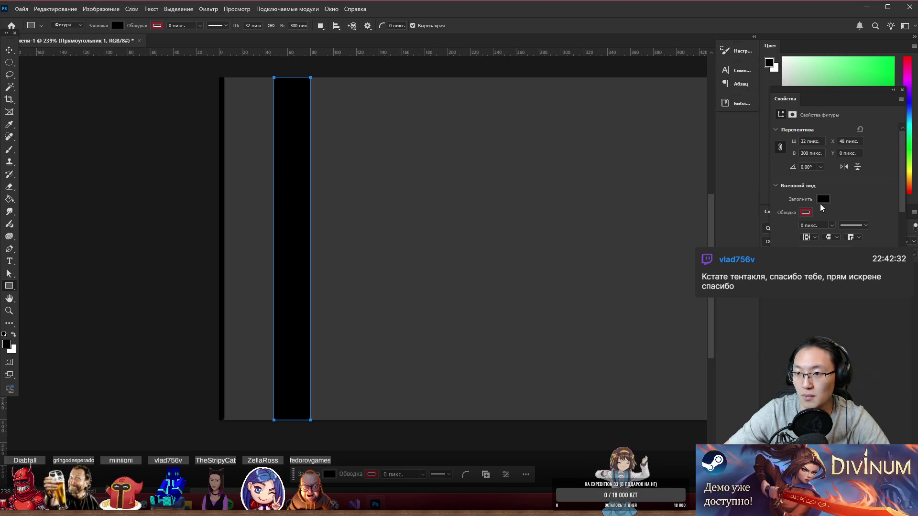
pyautogui.click(823, 199)
pyautogui.click(786, 218)
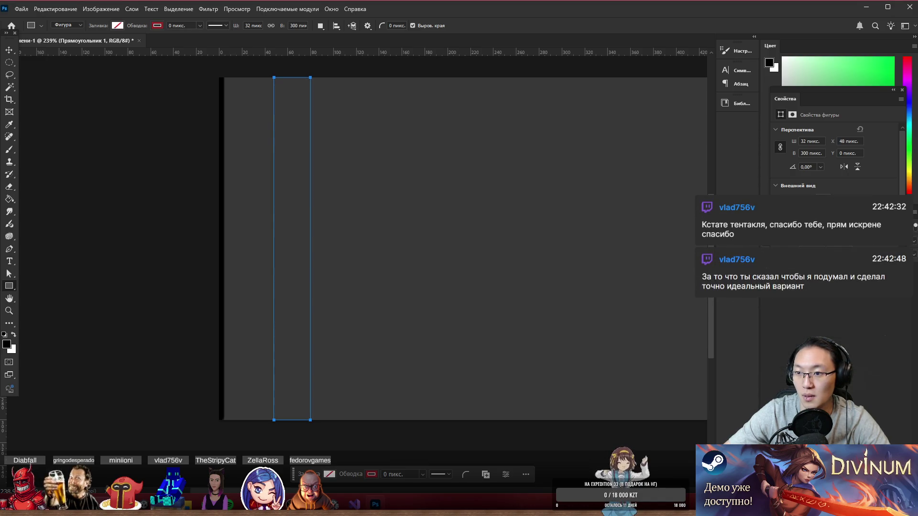
# - Give the rectangle a red 3.15 px outline
pyautogui.scroll(-1, 836, 153)
pyautogui.click(805, 190)
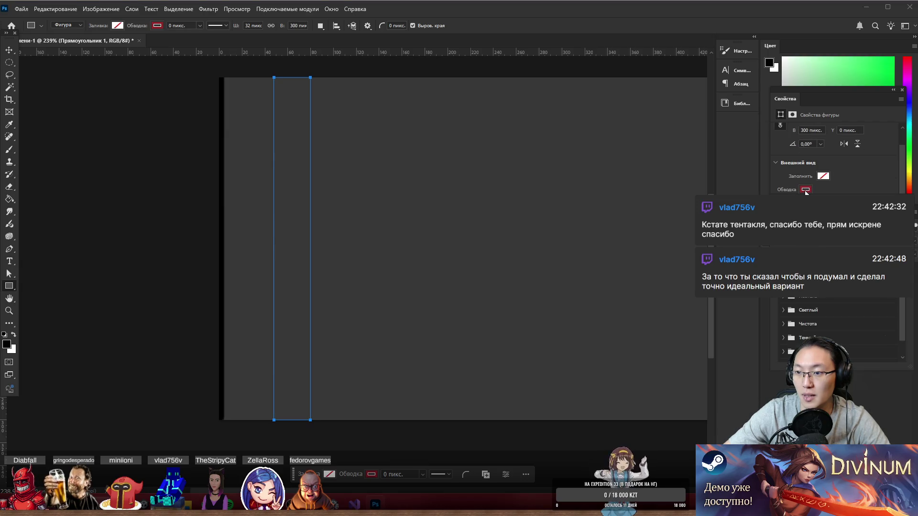
pyautogui.click(854, 186)
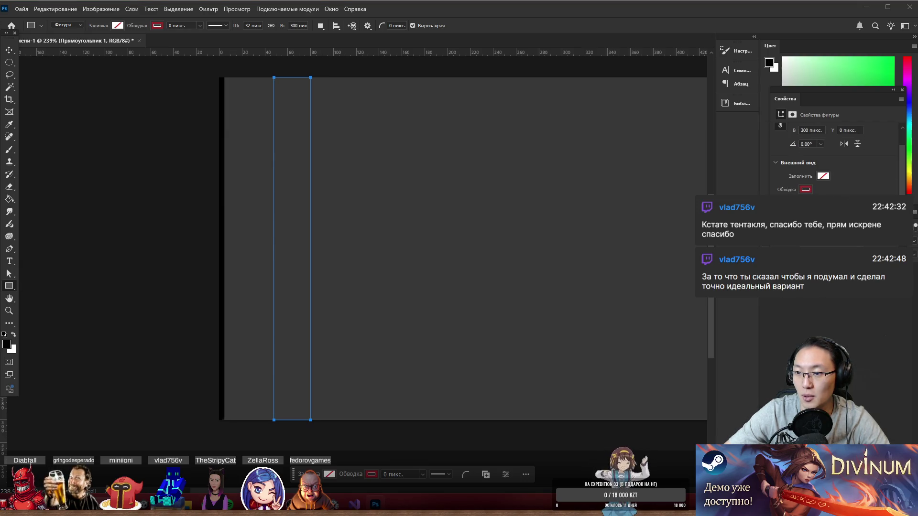
pyautogui.press('Return')
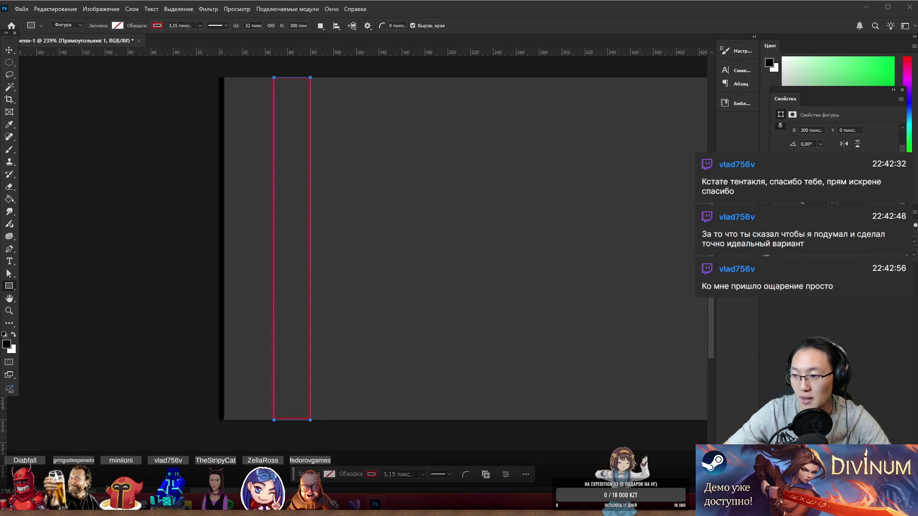
pyautogui.click(856, 351)
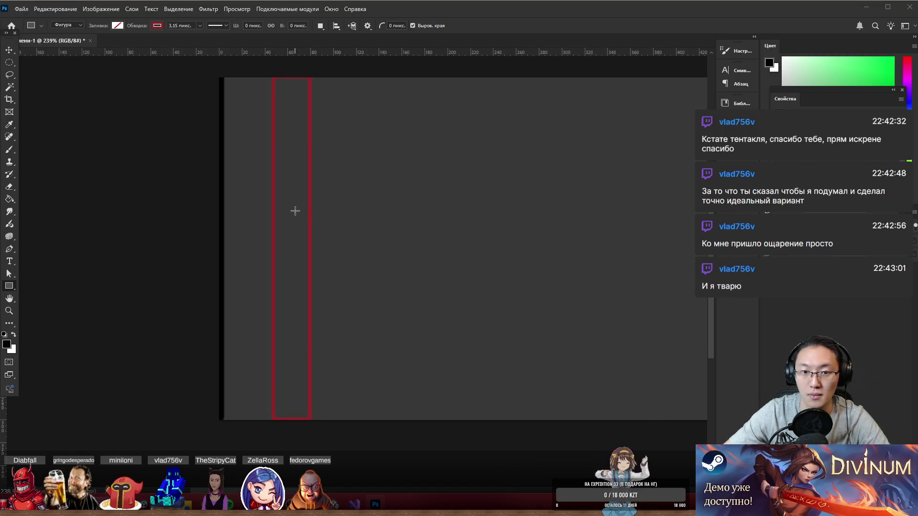
pyautogui.scroll(-3, 836, 143)
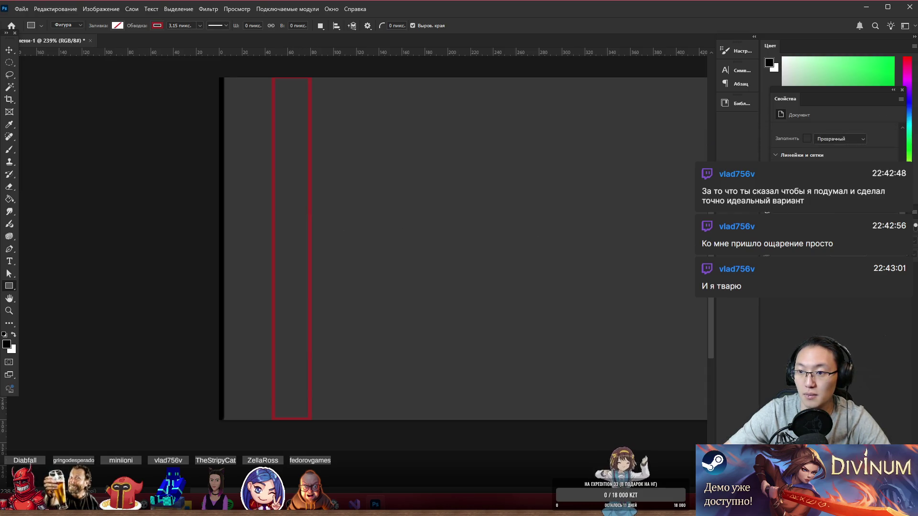
pyautogui.click(903, 90)
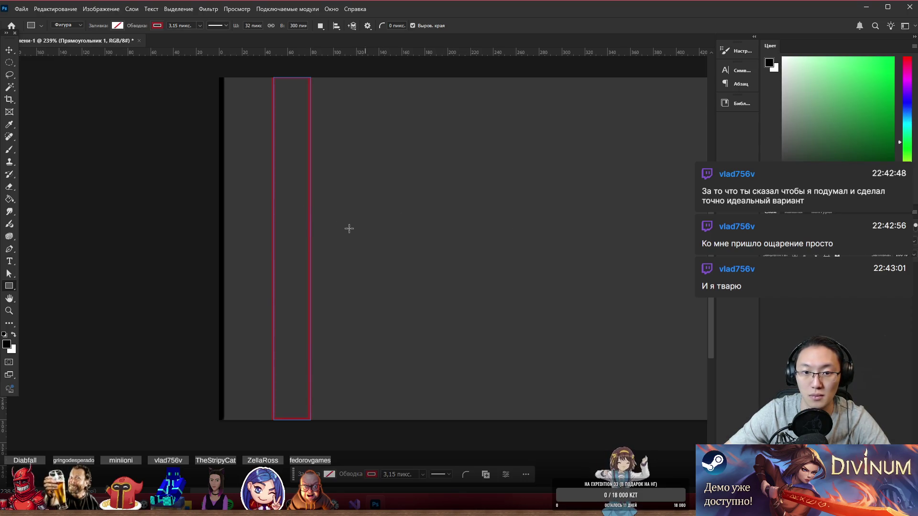
# - Move the rectangle flush against the plate's left edge and open its Layer Style dialog
pyautogui.moveTo(309, 218); pyautogui.dragTo(257, 219)
pyautogui.scroll(5, 191, 218)
pyautogui.scroll(2, 151, 237)
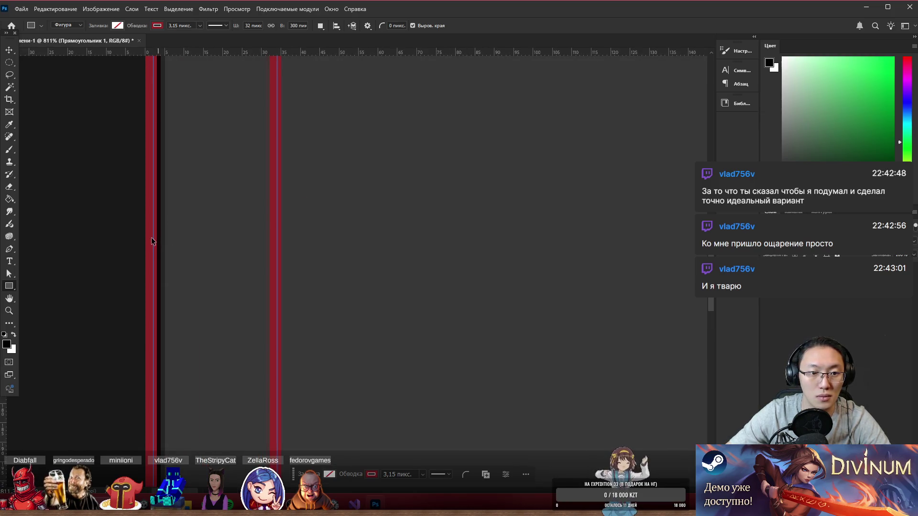
pyautogui.moveTo(197, 241)
pyautogui.mouseDown()
pyautogui.moveTo(140, 241)
pyautogui.moveTo(214, 242)
pyautogui.moveTo(199, 245)
pyautogui.mouseUp()
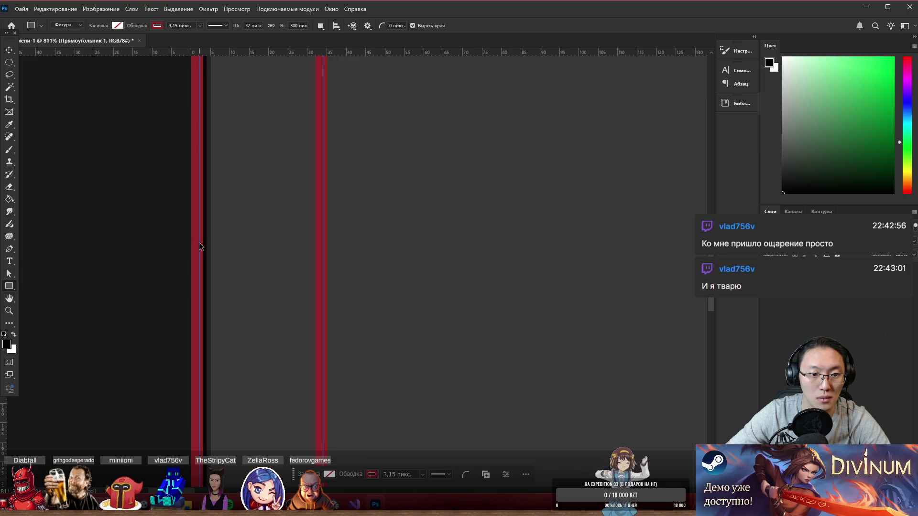
pyautogui.scroll(-8, 197, 242)
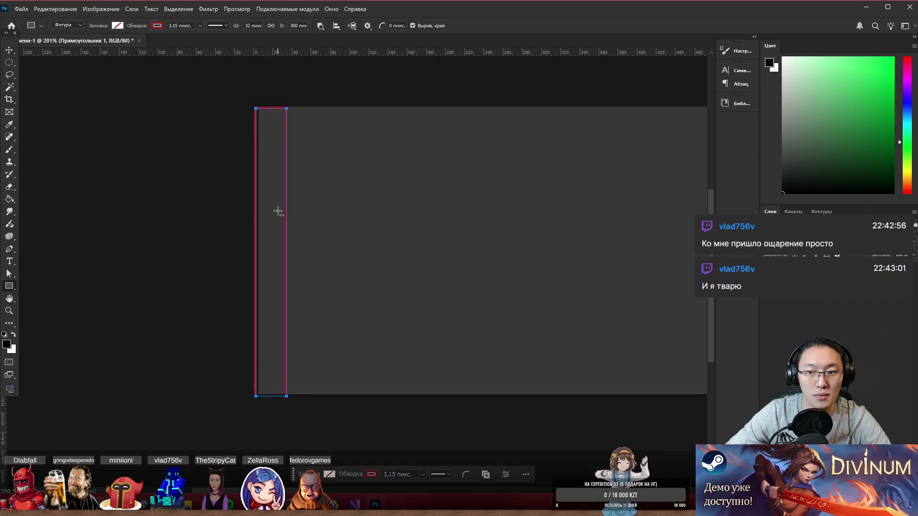
pyautogui.scroll(2, 277, 211)
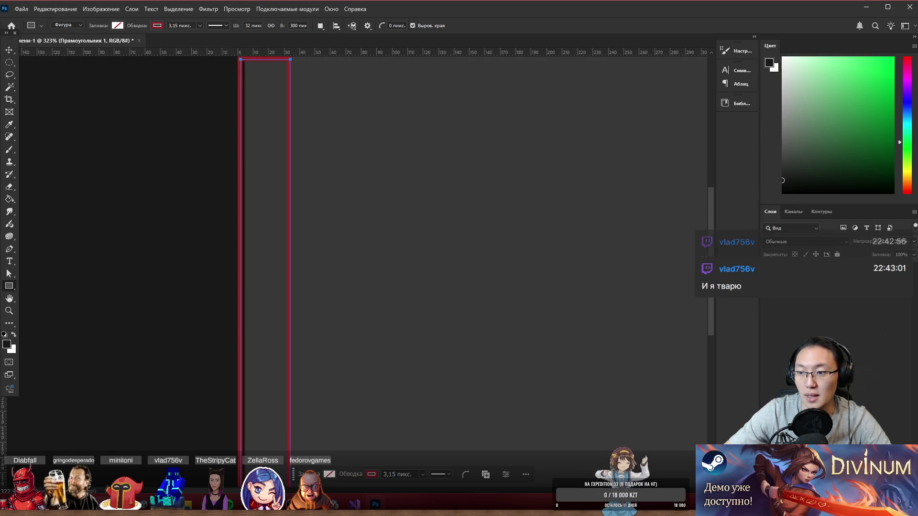
pyautogui.doubleClick(870, 273)
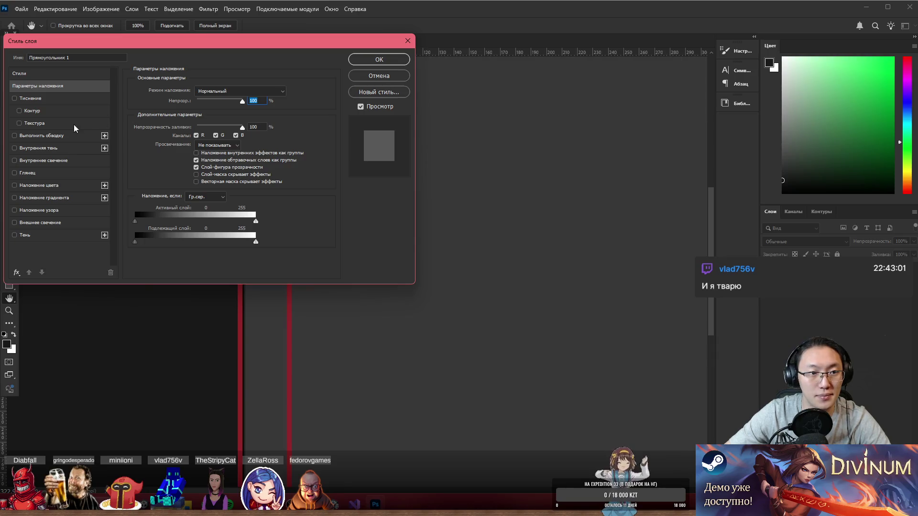
pyautogui.click(408, 40)
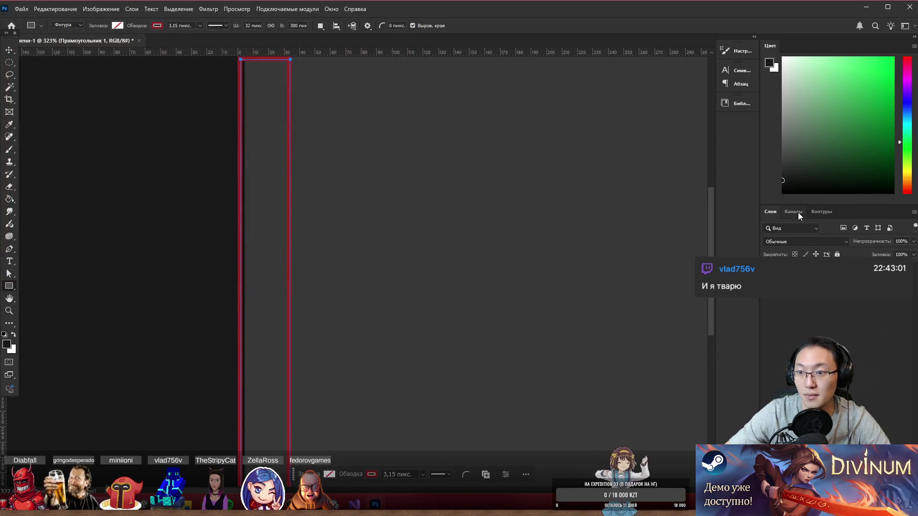
pyautogui.click(796, 211)
pyautogui.click(820, 212)
pyautogui.click(770, 211)
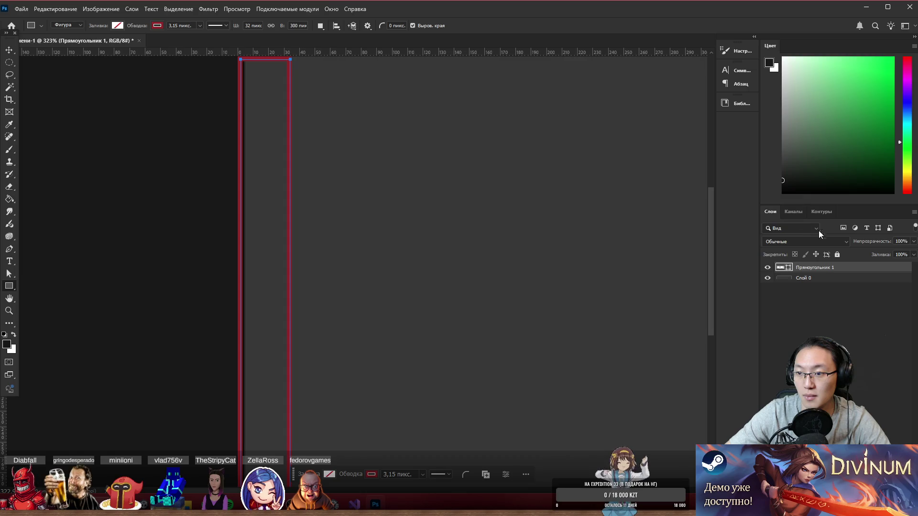
pyautogui.rightClick(833, 267)
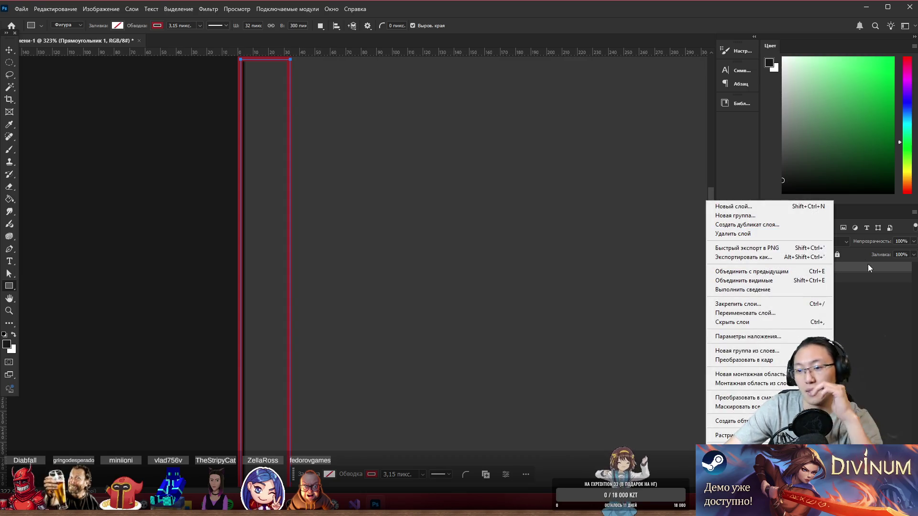
pyautogui.press('Escape')
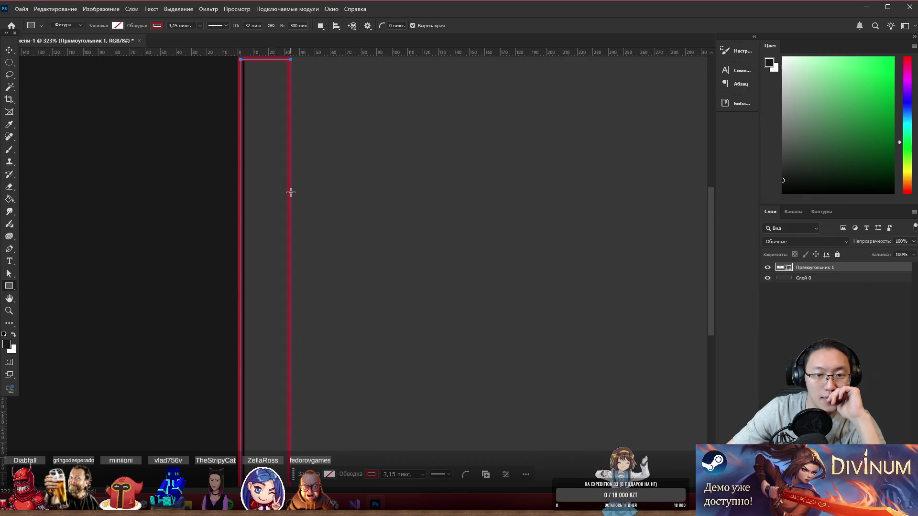
pyautogui.click(290, 192)
pyautogui.click(496, 223)
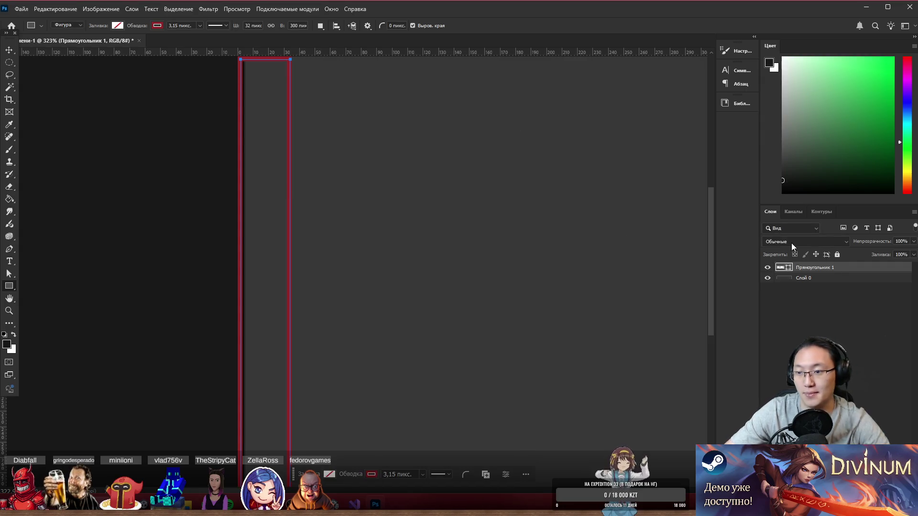
pyautogui.scroll(-4, 308, 163)
# - Zoom out to the red-outlined Rectangle 1 shape and delete its layer, leaving grey Layer 0
pyautogui.scroll(-2, 307, 164)
pyautogui.scroll(6, 309, 176)
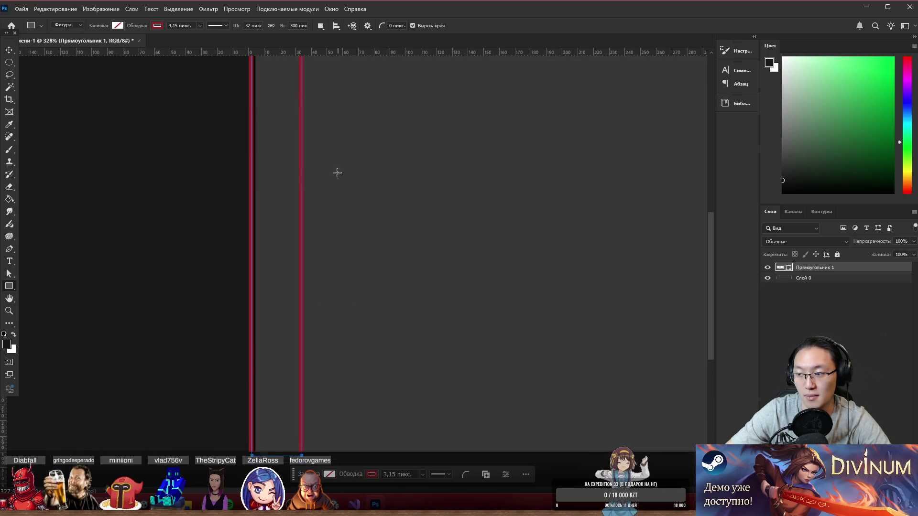
pyautogui.scroll(5, 337, 173)
pyautogui.scroll(4, 336, 173)
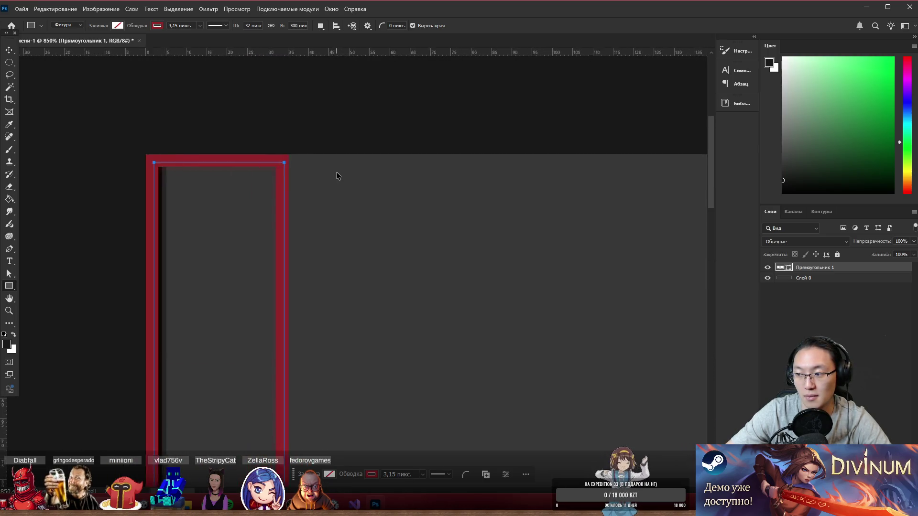
pyautogui.hscroll(-3, 337, 173)
pyautogui.scroll(5, 336, 173)
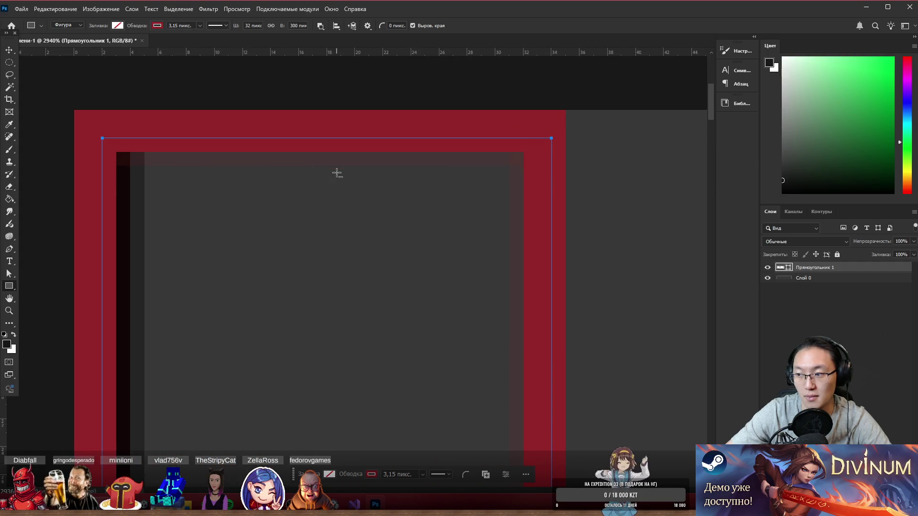
pyautogui.scroll(-5, 336, 173)
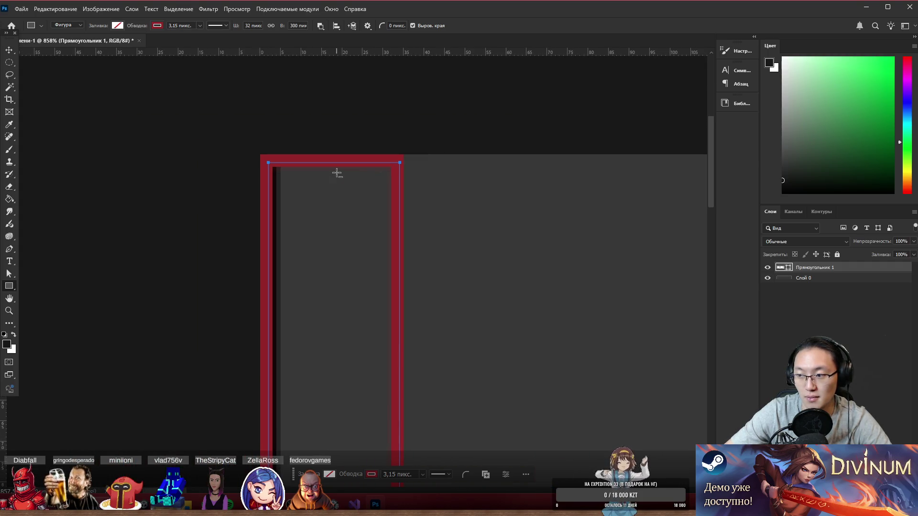
pyautogui.scroll(-4, 337, 173)
pyautogui.scroll(-3, 346, 173)
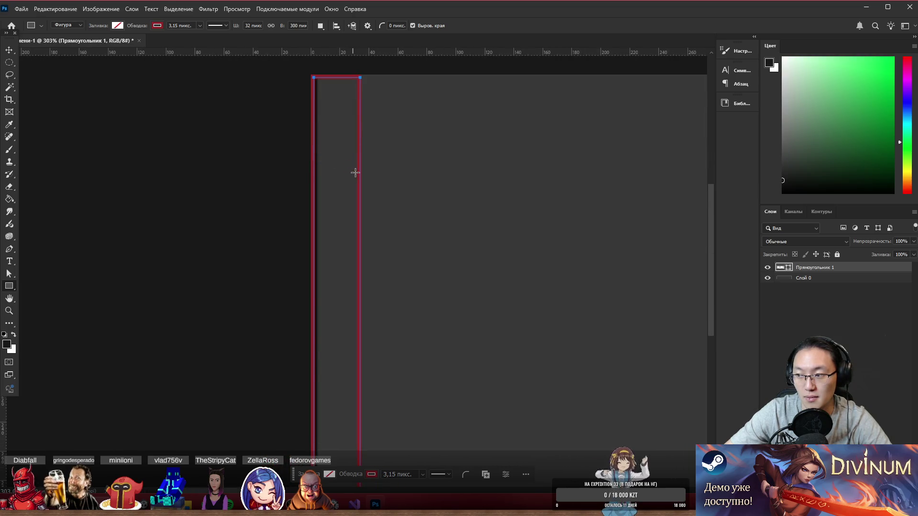
pyautogui.scroll(-1, 357, 173)
pyautogui.scroll(-3, 382, 182)
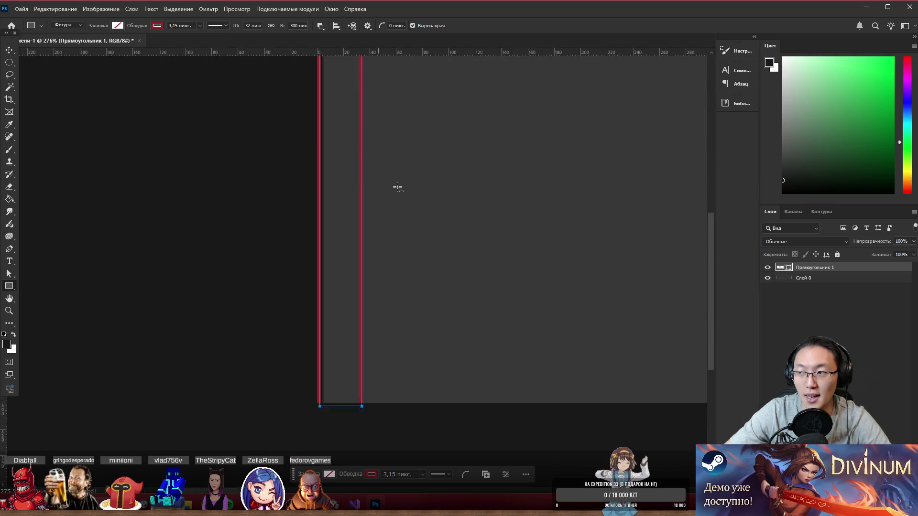
pyautogui.scroll(3, 485, 206)
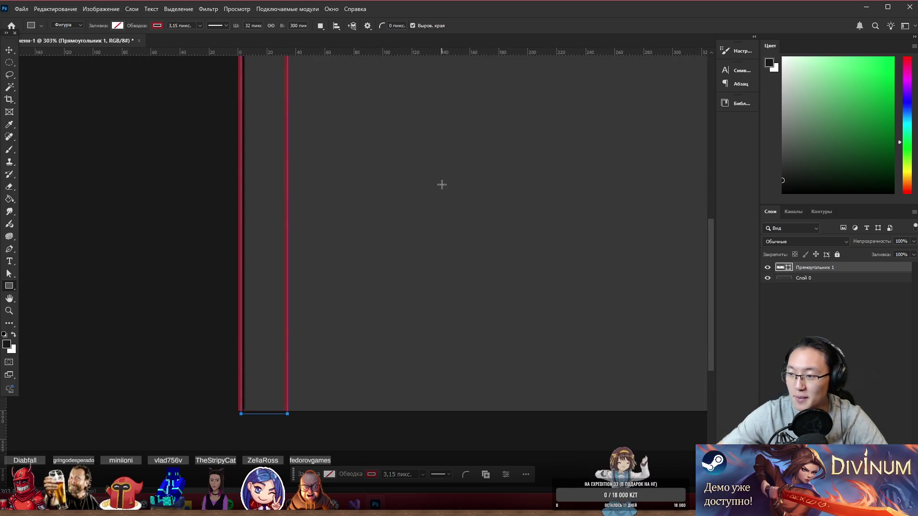
pyautogui.scroll(1, 275, 239)
pyautogui.scroll(2, 287, 260)
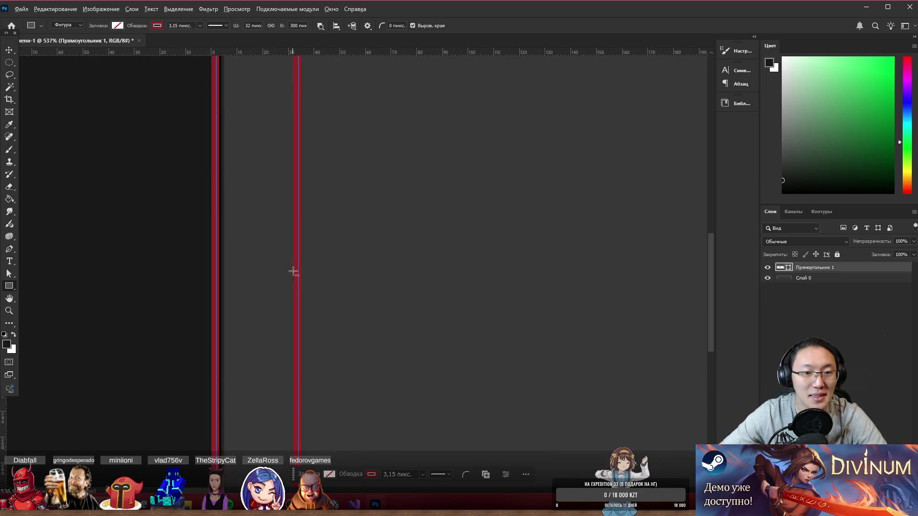
pyautogui.scroll(-4, 293, 272)
pyautogui.scroll(2, 300, 272)
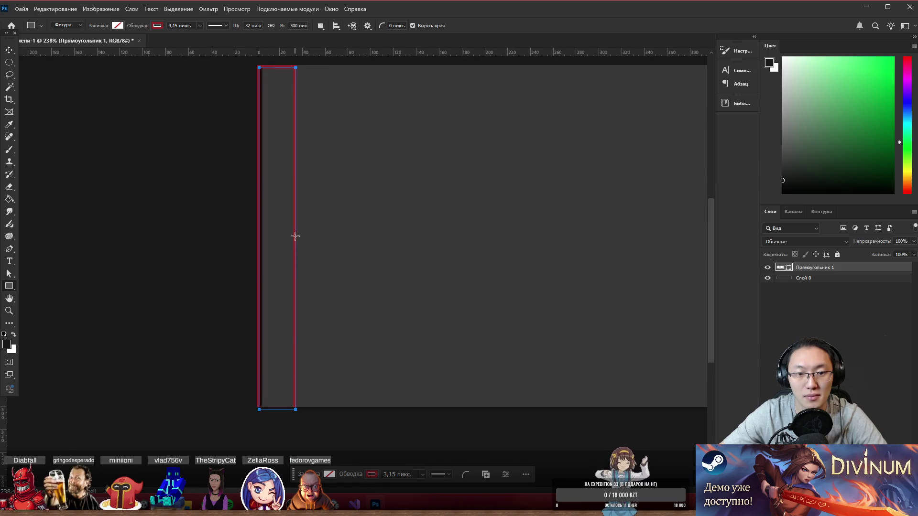
pyautogui.moveTo(294, 228)
pyautogui.mouseDown()
pyautogui.moveTo(376, 234)
pyautogui.moveTo(180, 223)
pyautogui.mouseUp()
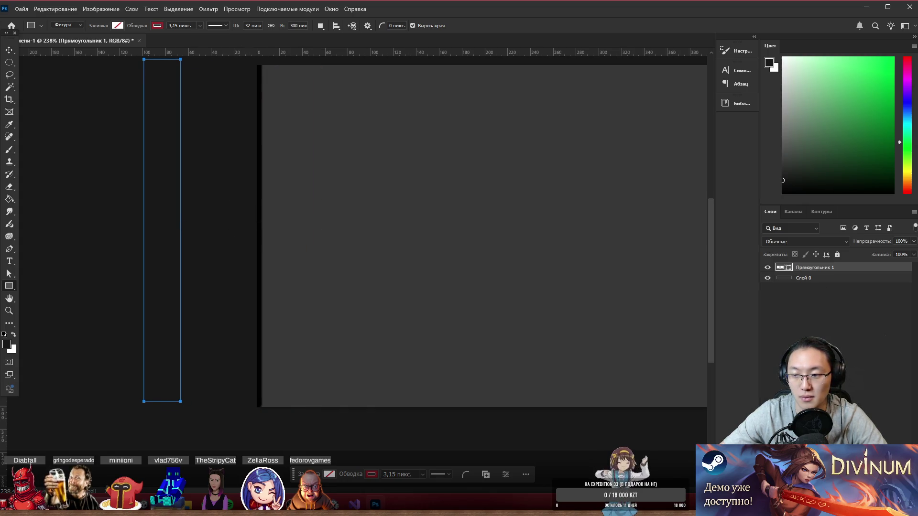
pyautogui.press('Delete')
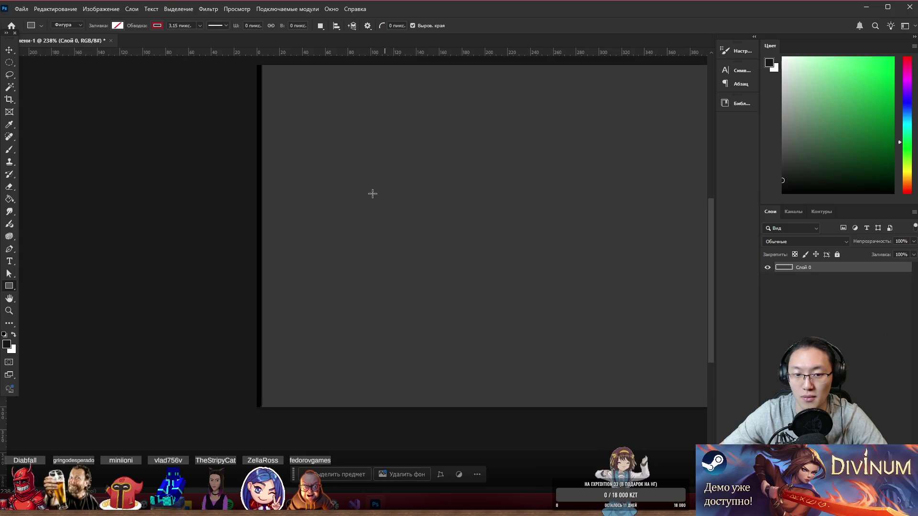
# - Switch to the Brush tool and enlarge the round brush to 77 pixels
pyautogui.scroll(-5, 363, 188)
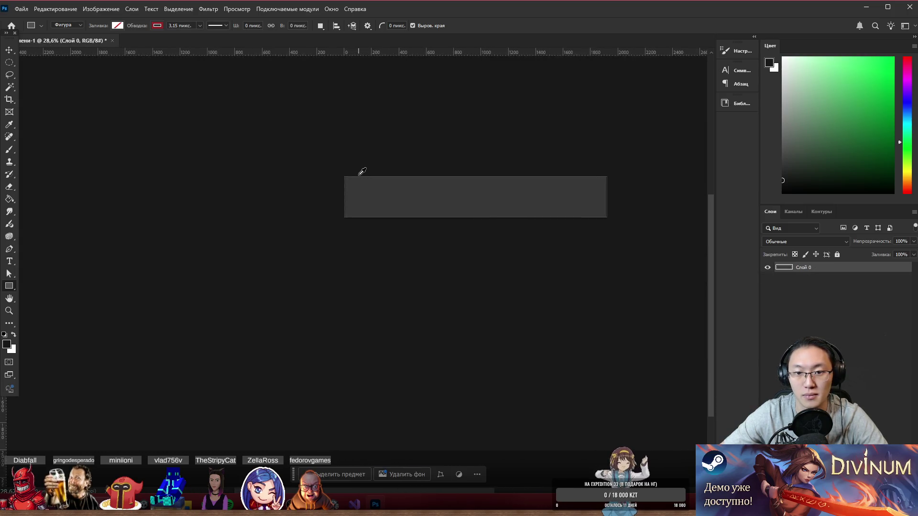
pyautogui.scroll(2, 410, 179)
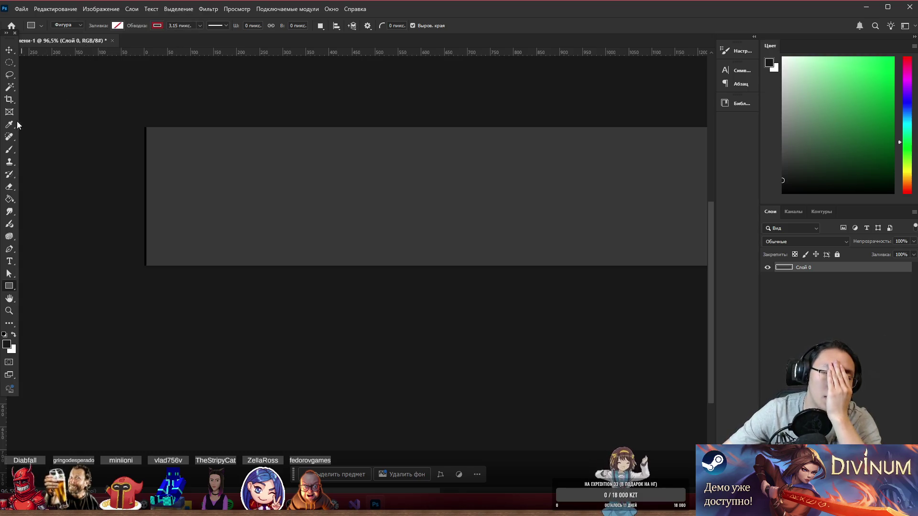
pyautogui.scroll(3, 47, 211)
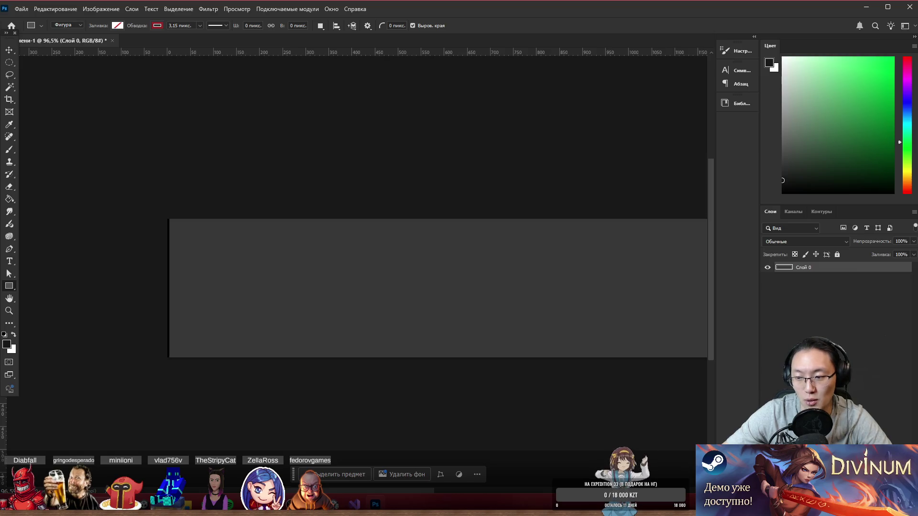
pyautogui.press('b')
pyautogui.keyDown('alt'); pyautogui.click(203, 255); pyautogui.keyUp('alt')
pyautogui.press(']')
pyautogui.press(']')
pyautogui.press(']')
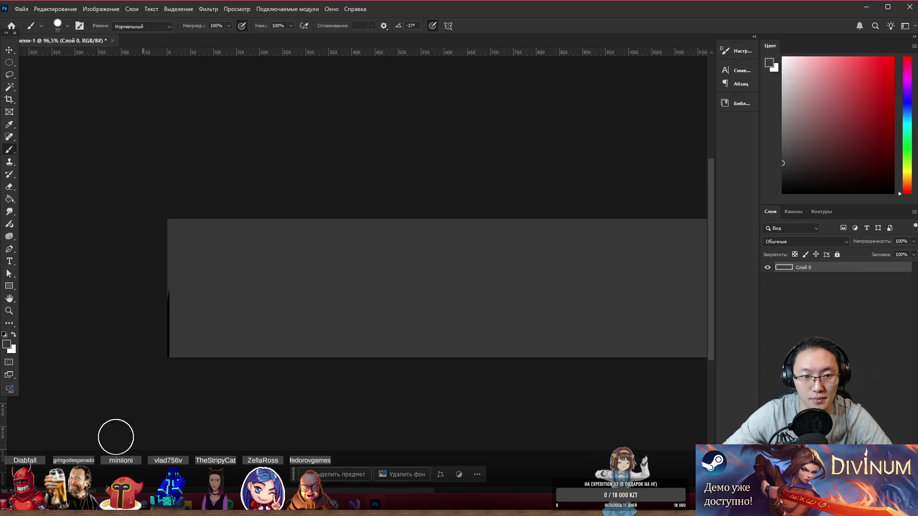
# - Zoom around the grey strip canvas, then return to the Unity editor
pyautogui.keyDown('alt'); pyautogui.scroll(-5, 153, 281); pyautogui.keyUp('alt')
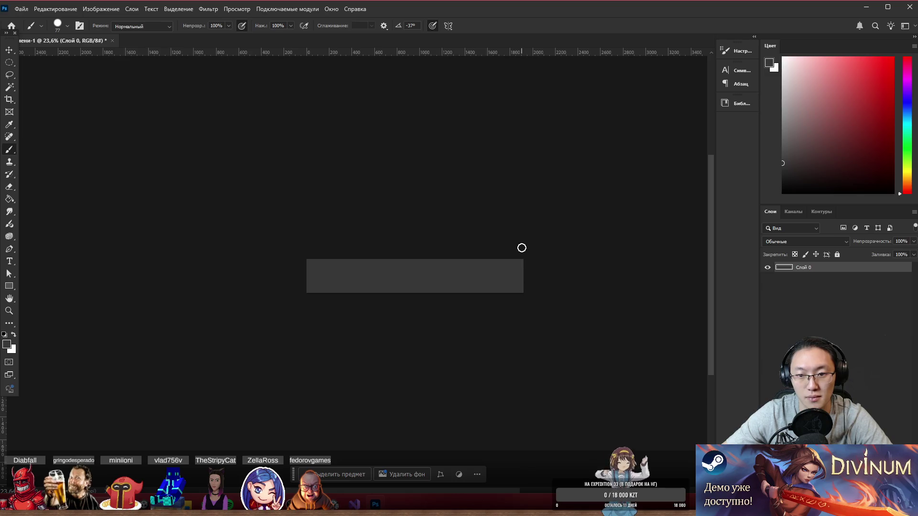
pyautogui.keyDown('alt'); pyautogui.scroll(9, 267, 275); pyautogui.keyUp('alt')
pyautogui.hscroll(-3, 251, 287)
pyautogui.scroll(-3, 313, 293)
pyautogui.scroll(4, 306, 299)
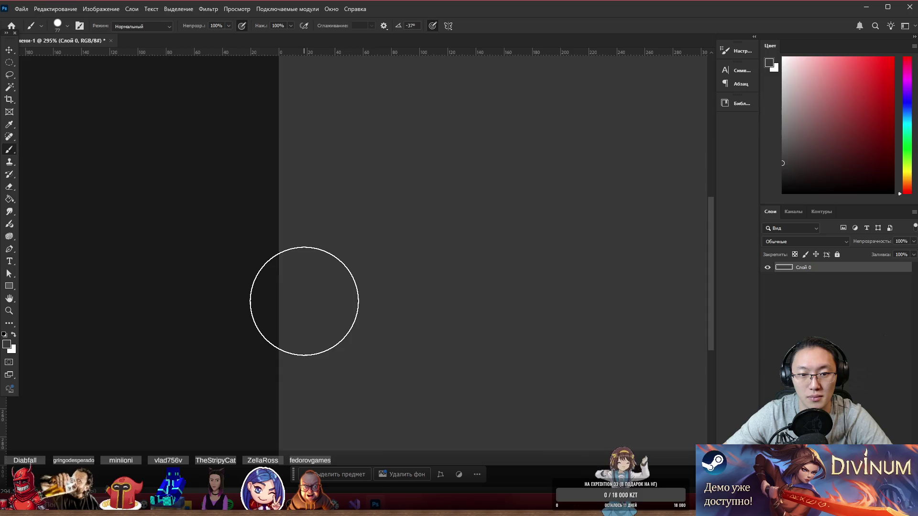
pyautogui.scroll(-4, 304, 301)
pyautogui.scroll(-1, 312, 299)
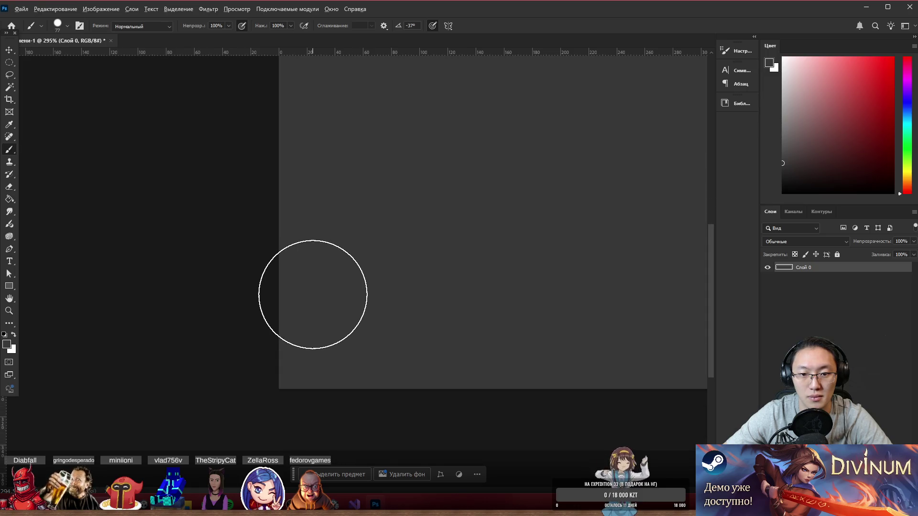
pyautogui.keyDown('alt'); pyautogui.scroll(2, 313, 295); pyautogui.keyUp('alt')
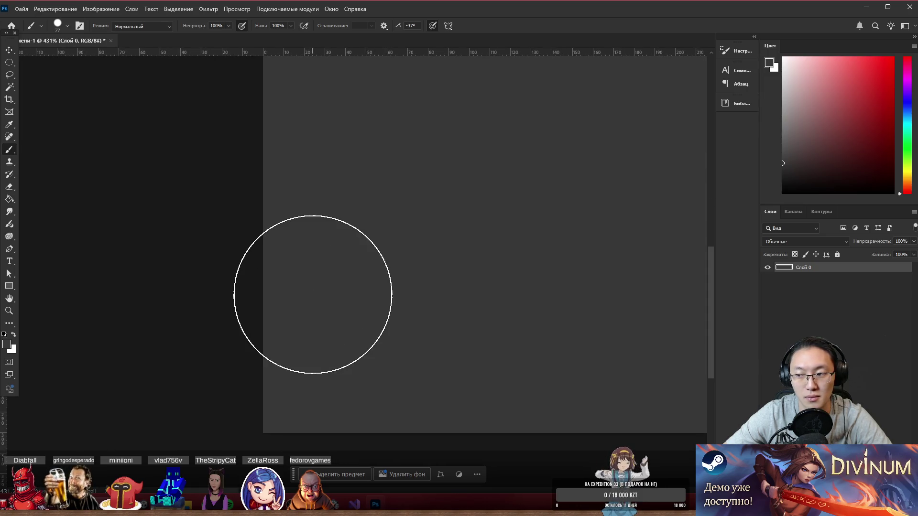
pyautogui.scroll(-2, 312, 295)
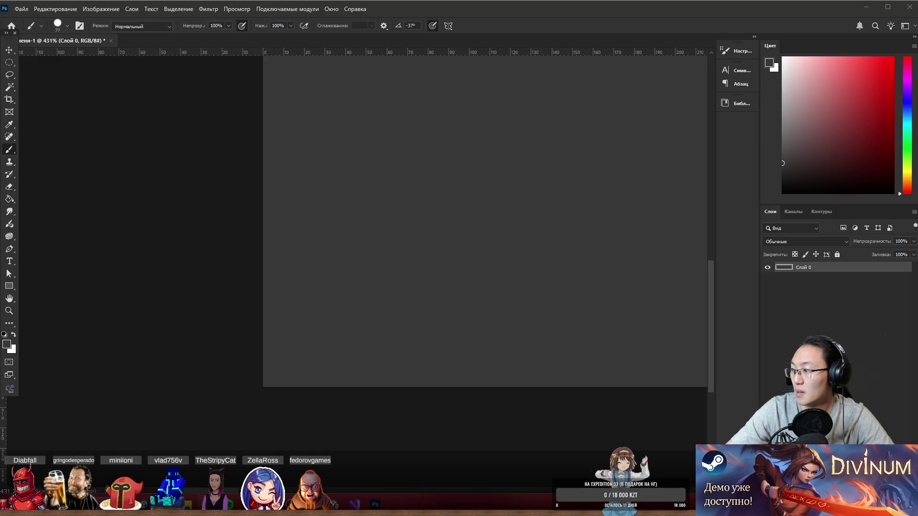
pyautogui.hotkey('alt', 'Tab')
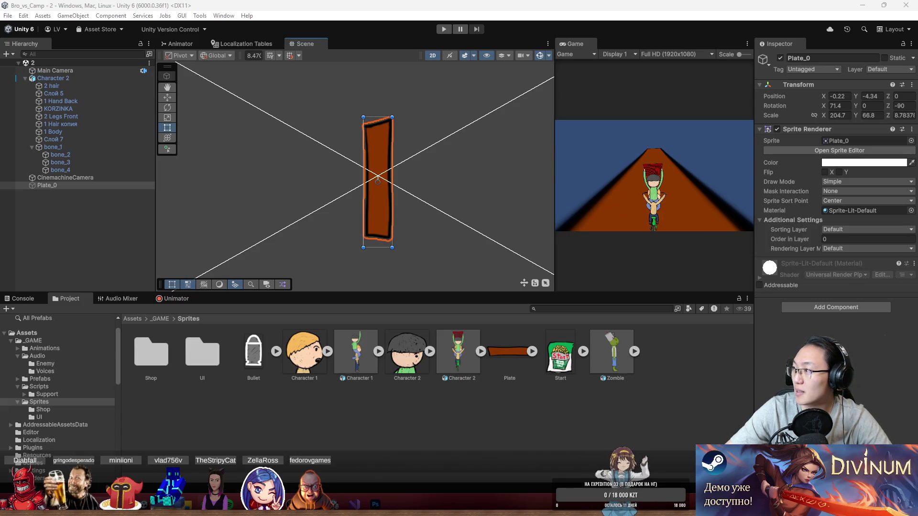
# - Import asphalt-1.jpg into Sprites and assign it as Plate_0's sprite
pyautogui.hotkey('alt', 'Tab')
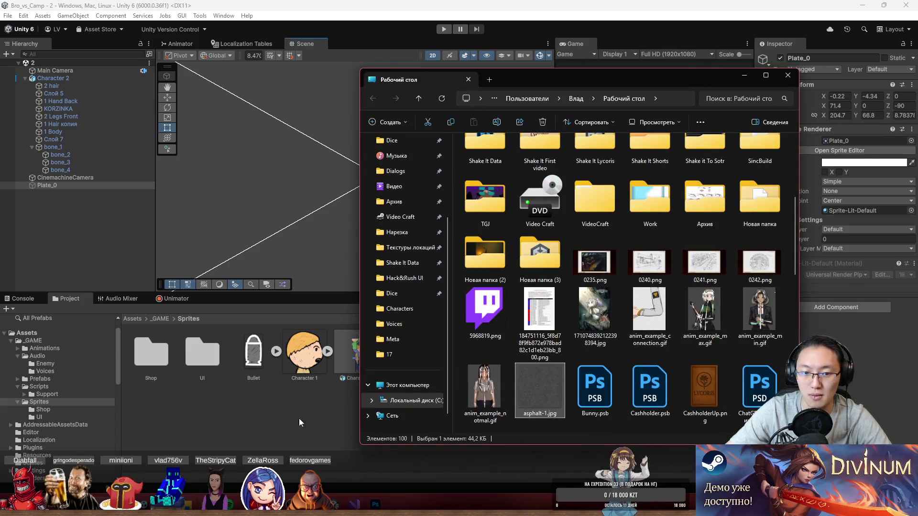
pyautogui.click(299, 223)
pyautogui.moveTo(244, 357)
pyautogui.mouseDown()
pyautogui.moveTo(368, 215)
pyautogui.moveTo(67, 164)
pyautogui.moveTo(271, 401)
pyautogui.mouseUp()
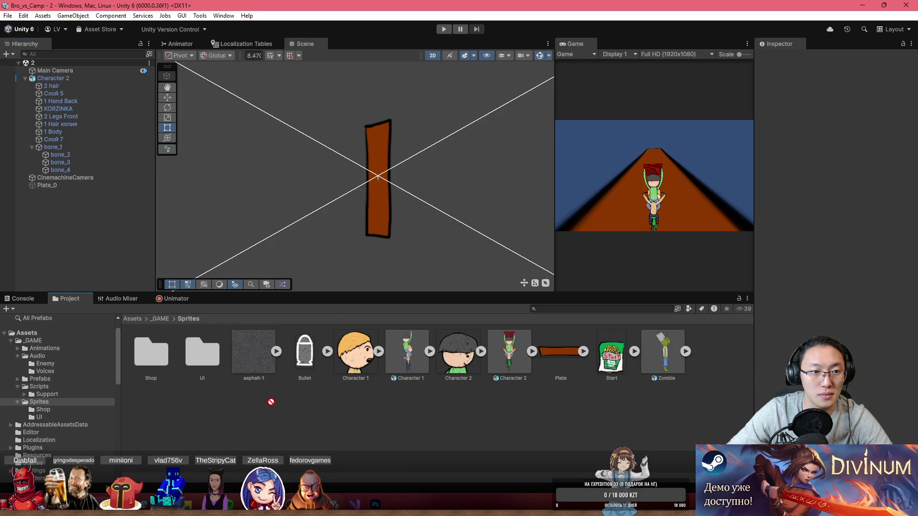
pyautogui.click(389, 142)
pyautogui.moveTo(261, 359); pyautogui.dragTo(869, 141)
# - Reset Plate_0's scale to 1, 1, 1 and nudge the asphalt plate right and down
pyautogui.write('1')
pyautogui.press('Tab')
pyautogui.write('1')
pyautogui.press('Tab')
pyautogui.write('1')
pyautogui.press('Return')
pyautogui.scroll(5, 382, 182)
pyautogui.scroll(8, 374, 190)
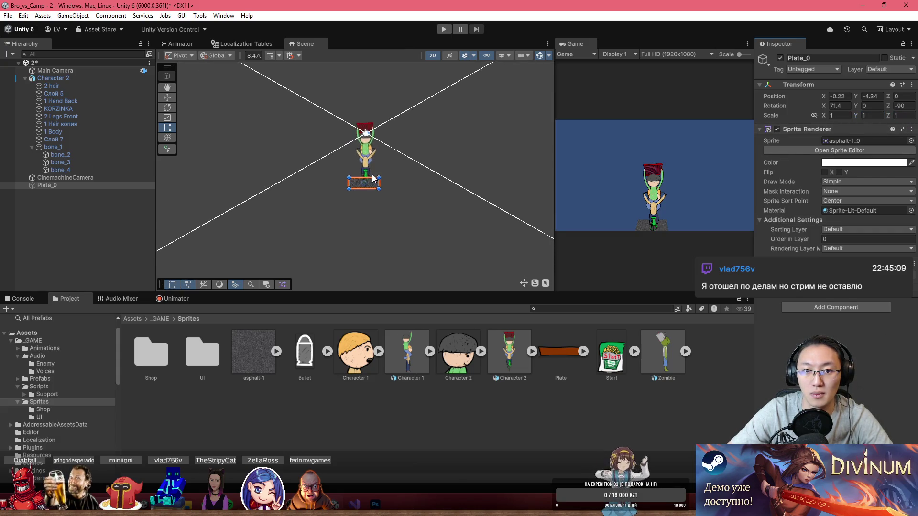
pyautogui.scroll(2, 386, 188)
pyautogui.moveTo(386, 188)
pyautogui.mouseDown()
pyautogui.moveTo(426, 234)
pyautogui.moveTo(419, 222)
pyautogui.mouseUp()
# - Set Plate_0's Sprite Renderer Draw Mode to Tiled
pyautogui.scroll(-8, 419, 222)
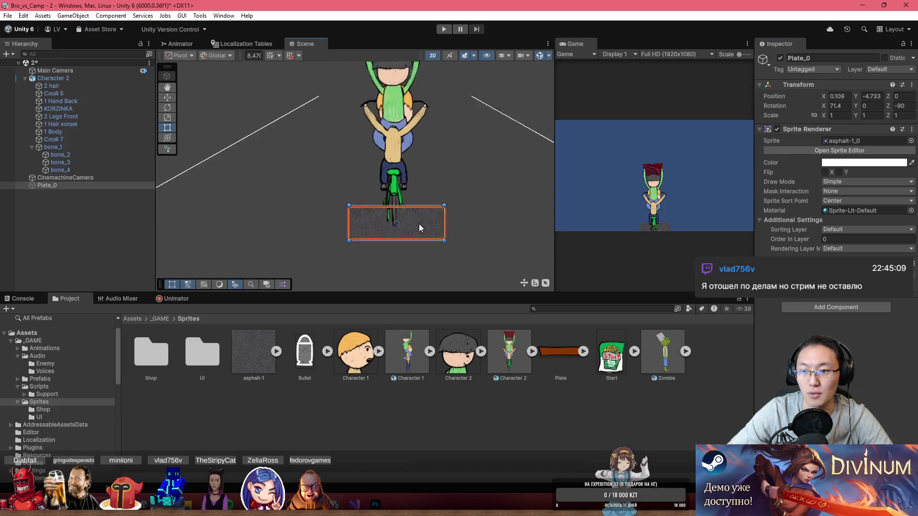
pyautogui.click(854, 229)
pyautogui.press('Escape')
pyautogui.click(855, 182)
pyautogui.click(864, 212)
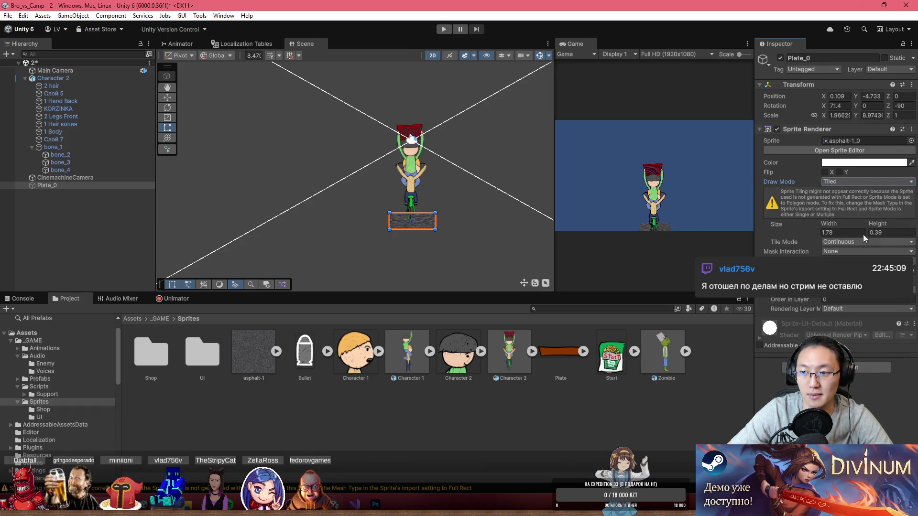
# - Stretch the tiled plate's width to about 70.8 and set Scale X back to 1
pyautogui.moveTo(828, 224)
pyautogui.mouseDown()
pyautogui.moveTo(916, 226)
pyautogui.moveTo(39, 228)
pyautogui.moveTo(181, 245)
pyautogui.moveTo(383, 242)
pyautogui.moveTo(257, 248)
pyautogui.mouseUp()
pyautogui.scroll(-5, 397, 164)
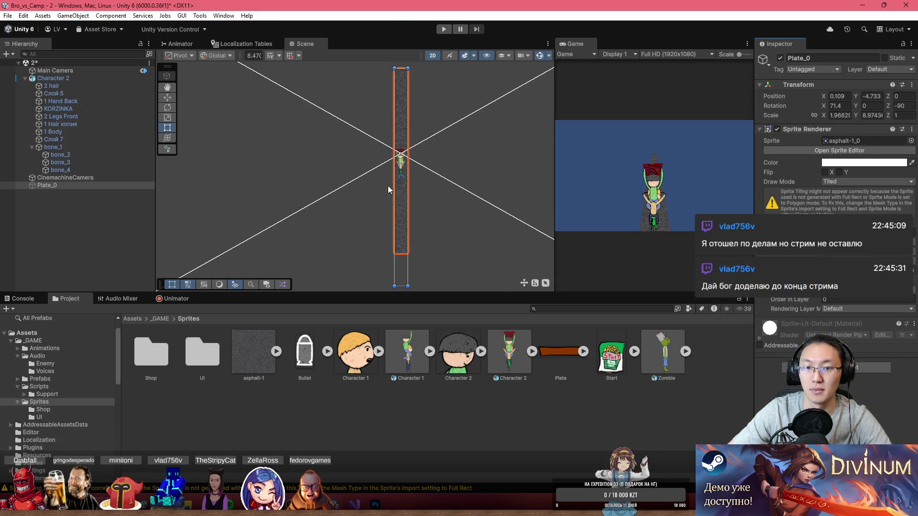
pyautogui.moveTo(869, 224)
pyautogui.mouseDown()
pyautogui.moveTo(905, 225)
pyautogui.moveTo(874, 225)
pyautogui.mouseUp()
pyautogui.doubleClick(840, 115)
pyautogui.write('1')
pyautogui.press('Return')
pyautogui.write('1')
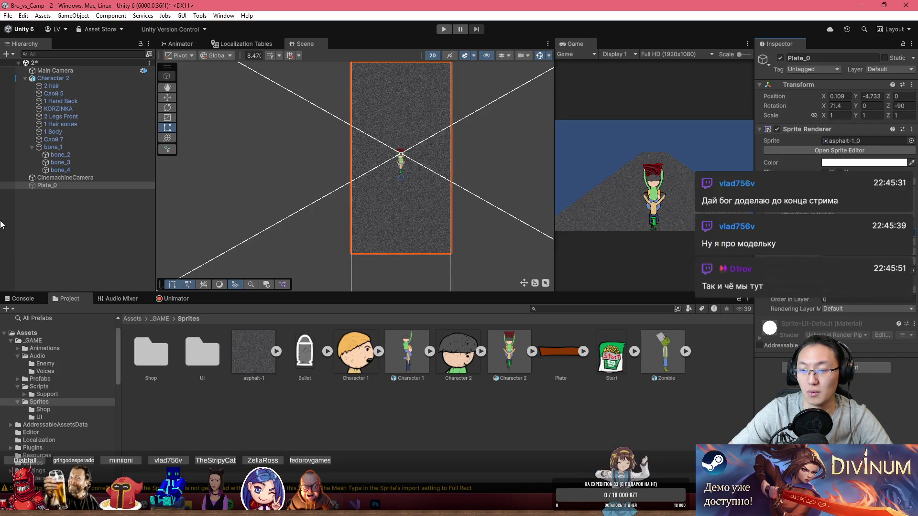
# - Switch to the Move tool and turn off 2D mode for a 3D perspective Scene view
pyautogui.scroll(-5, 360, 180)
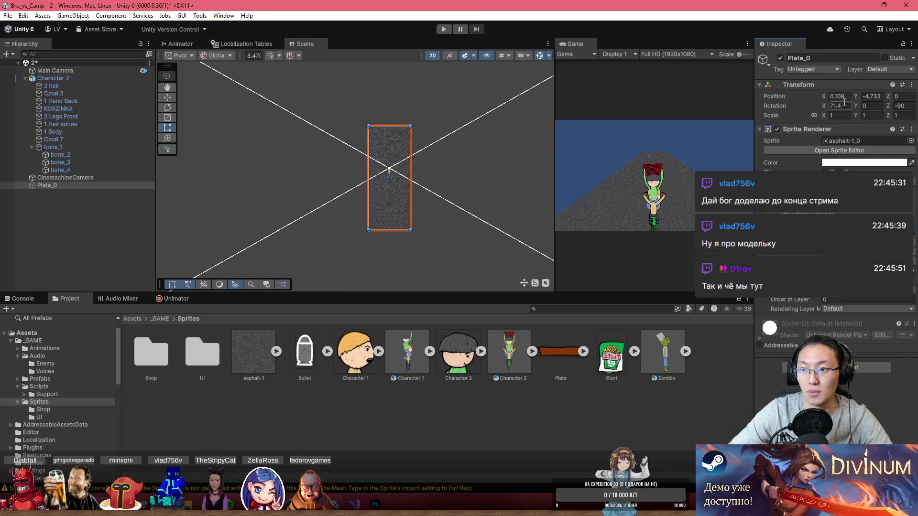
pyautogui.click(166, 97)
pyautogui.moveTo(382, 149); pyautogui.dragTo(397, 137)
pyautogui.hotkey('ctrl', 'z')
pyautogui.click(432, 56)
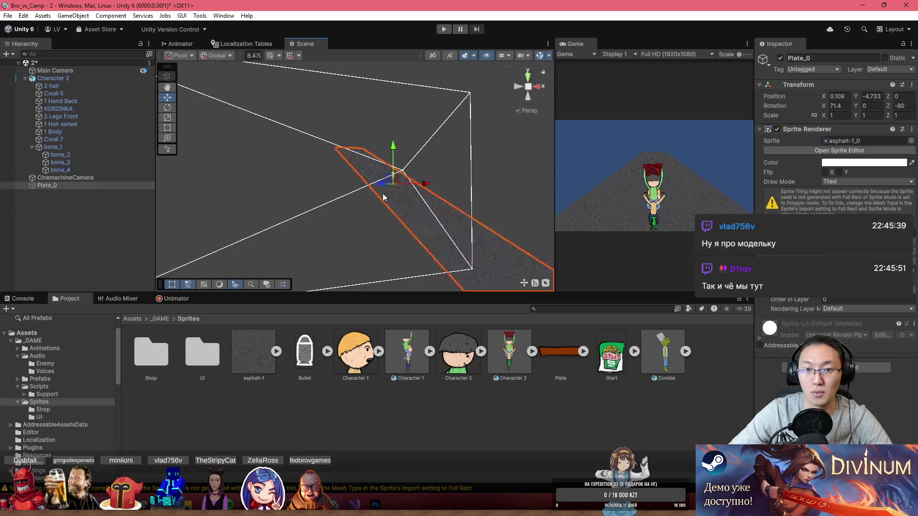
pyautogui.moveTo(404, 146)
pyautogui.mouseDown()
pyautogui.moveTo(387, 154)
pyautogui.moveTo(503, 179)
pyautogui.mouseUp()
# - With Local handles, extend the tiled plate to 470.1 long and push it back to Z 223.2
pyautogui.click(224, 56)
pyautogui.click(227, 80)
pyautogui.moveTo(356, 186)
pyautogui.mouseDown()
pyautogui.moveTo(236, 128)
pyautogui.moveTo(169, 66)
pyautogui.moveTo(334, 163)
pyautogui.moveTo(310, 201)
pyautogui.moveTo(318, 210)
pyautogui.moveTo(375, 203)
pyautogui.moveTo(407, 180)
pyautogui.mouseUp()
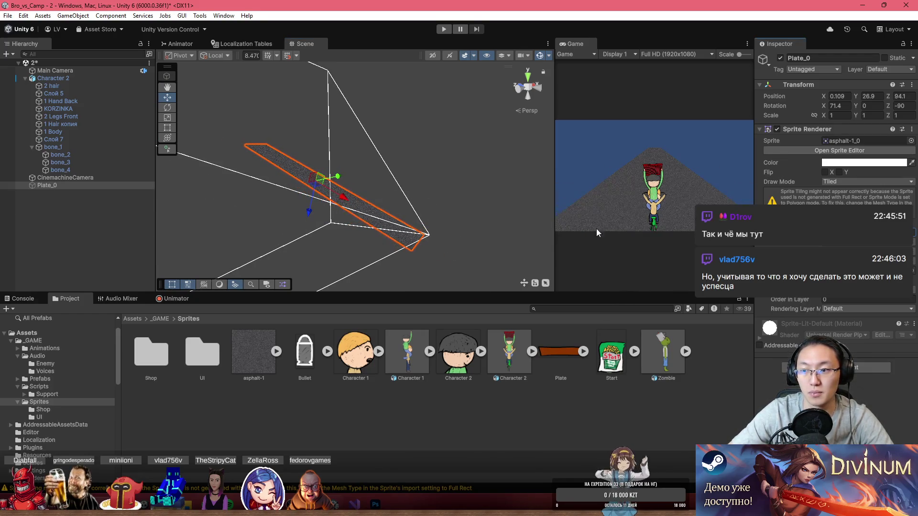
pyautogui.moveTo(769, 224)
pyautogui.mouseDown()
pyautogui.moveTo(436, 256)
pyautogui.moveTo(607, 276)
pyautogui.moveTo(812, 282)
pyautogui.mouseUp()
pyautogui.moveTo(341, 201)
pyautogui.mouseDown()
pyautogui.moveTo(215, 156)
pyautogui.moveTo(247, 165)
pyautogui.mouseUp()
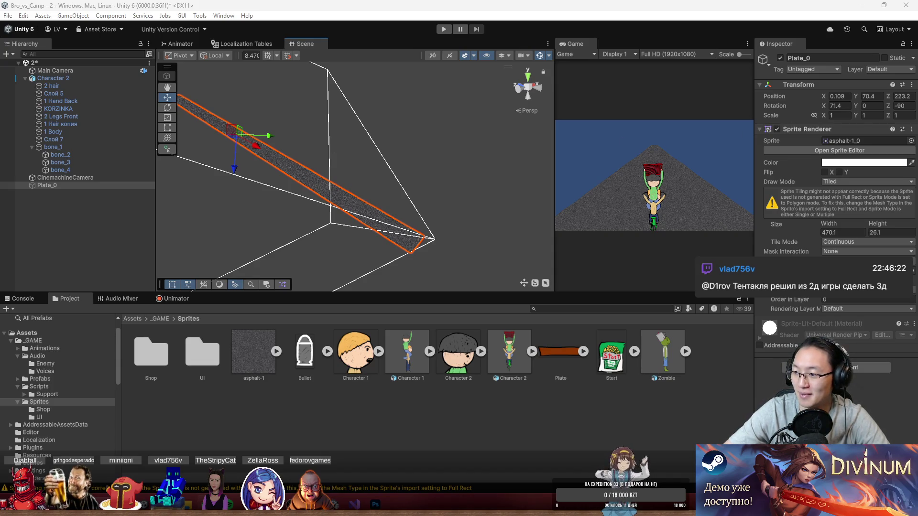
# - Raise the cyclist Character 2 slightly above the asphalt plate
pyautogui.moveTo(263, 197)
pyautogui.mouseDown()
pyautogui.moveTo(273, 207)
pyautogui.moveTo(252, 248)
pyautogui.moveTo(237, 186)
pyautogui.moveTo(263, 172)
pyautogui.moveTo(241, 150)
pyautogui.moveTo(253, 143)
pyautogui.moveTo(266, 171)
pyautogui.moveTo(322, 211)
pyautogui.mouseUp()
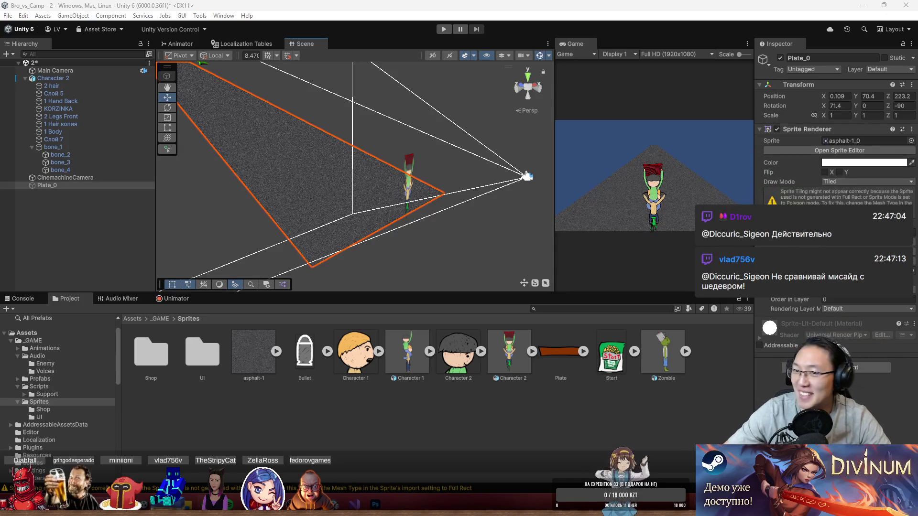
pyautogui.moveTo(374, 177)
pyautogui.mouseDown()
pyautogui.moveTo(455, 214)
pyautogui.moveTo(448, 207)
pyautogui.moveTo(462, 184)
pyautogui.moveTo(434, 216)
pyautogui.moveTo(374, 207)
pyautogui.moveTo(382, 213)
pyautogui.mouseUp()
pyautogui.click(410, 211)
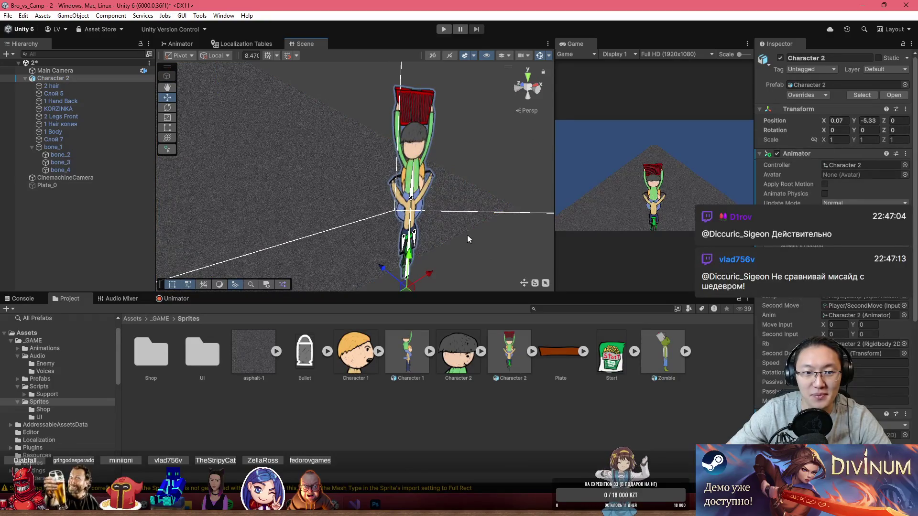
pyautogui.moveTo(409, 265); pyautogui.dragTo(411, 246)
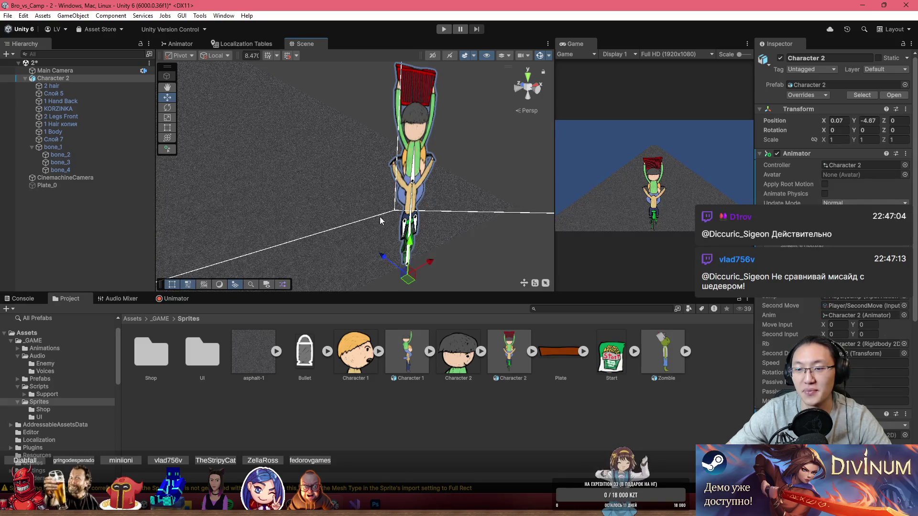
pyautogui.moveTo(313, 165); pyautogui.dragTo(430, 206)
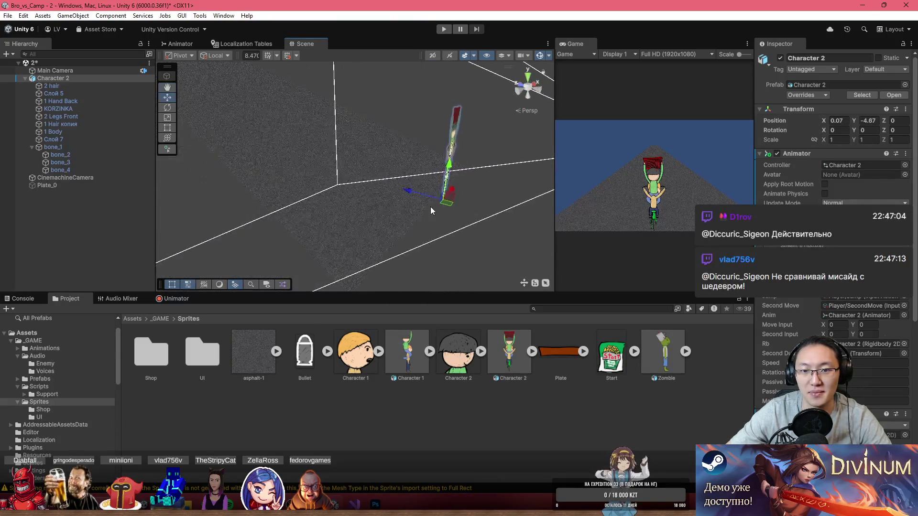
# - Frame Plate_0 and pull it toward the cyclist, to Y 66.8 and Z 212.6
pyautogui.click(395, 206)
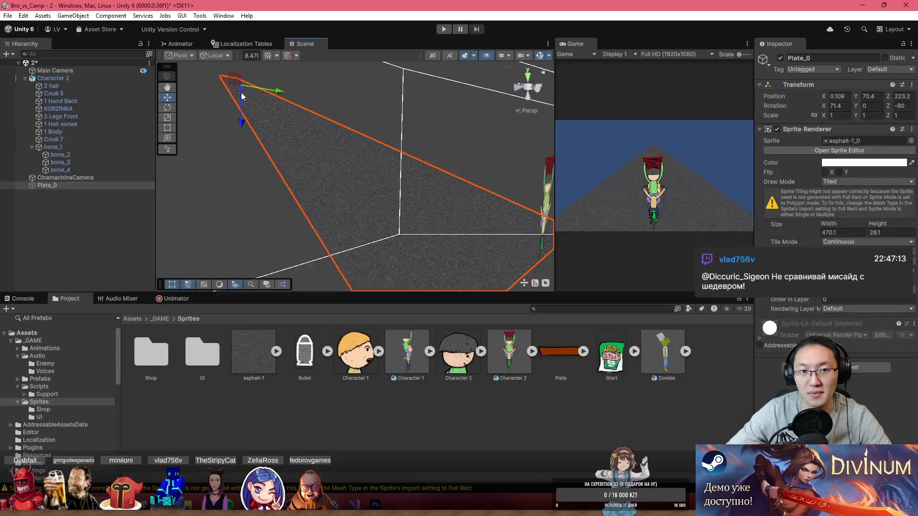
pyautogui.press('f')
pyautogui.press('w')
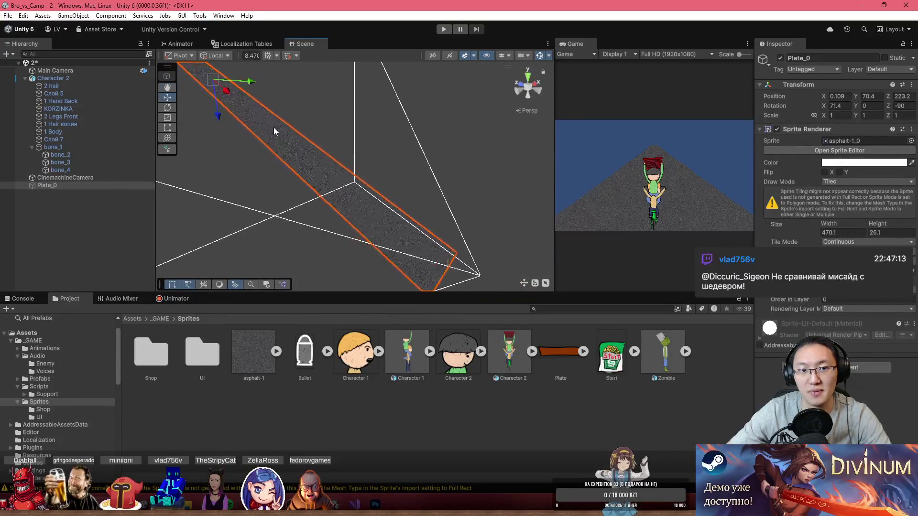
pyautogui.moveTo(231, 88)
pyautogui.mouseDown()
pyautogui.moveTo(236, 105)
pyautogui.moveTo(375, 198)
pyautogui.moveTo(404, 238)
pyautogui.moveTo(427, 227)
pyautogui.moveTo(426, 205)
pyautogui.moveTo(409, 190)
pyautogui.moveTo(403, 199)
pyautogui.moveTo(299, 185)
pyautogui.moveTo(638, 191)
pyautogui.mouseUp()
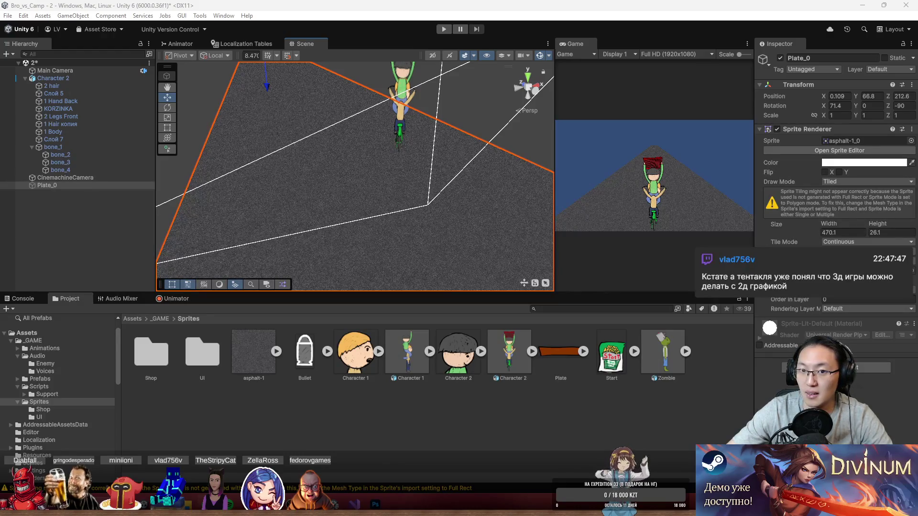
pyautogui.moveTo(430, 153)
pyautogui.mouseDown()
pyautogui.moveTo(335, 148)
pyautogui.moveTo(387, 135)
pyautogui.moveTo(403, 147)
pyautogui.mouseUp()
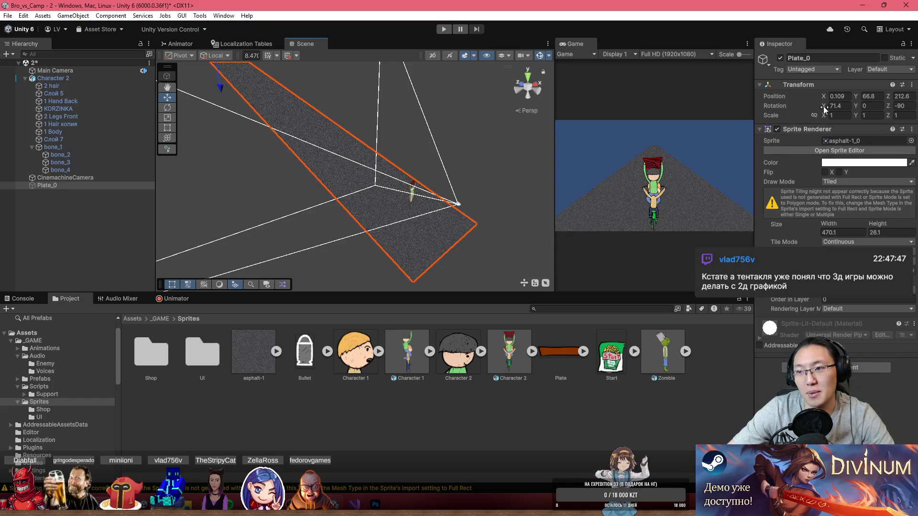
# - Set Plate_0's X rotation to 90 so the asphalt lies flat
pyautogui.click(846, 106)
pyautogui.write('0')
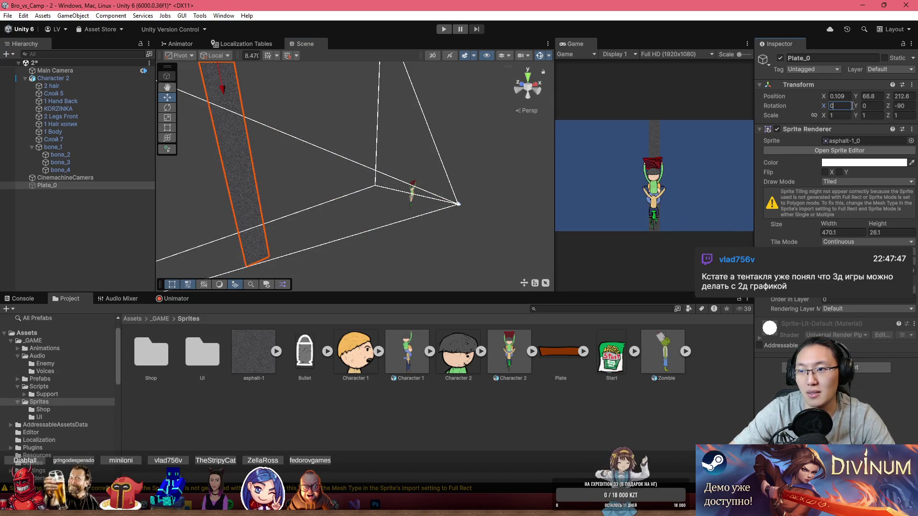
pyautogui.press('Escape')
pyautogui.press('Tab')
pyautogui.press('Tab')
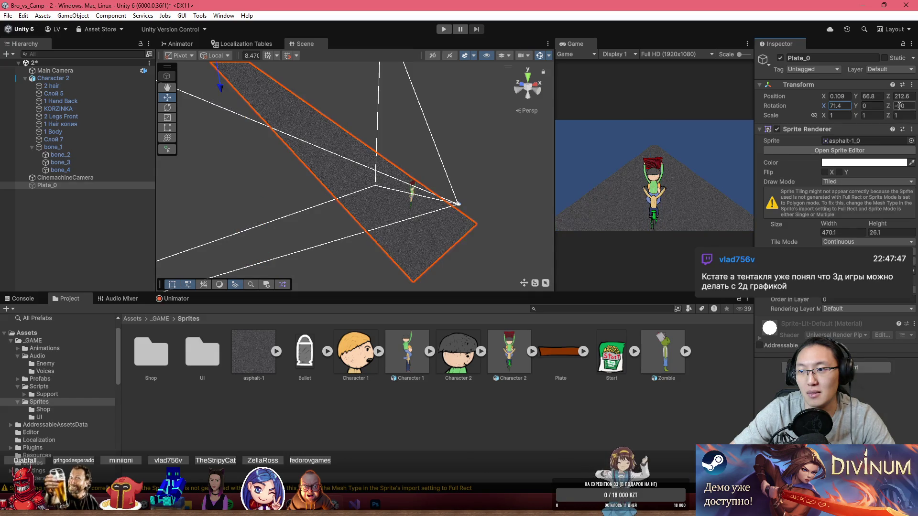
pyautogui.write('0')
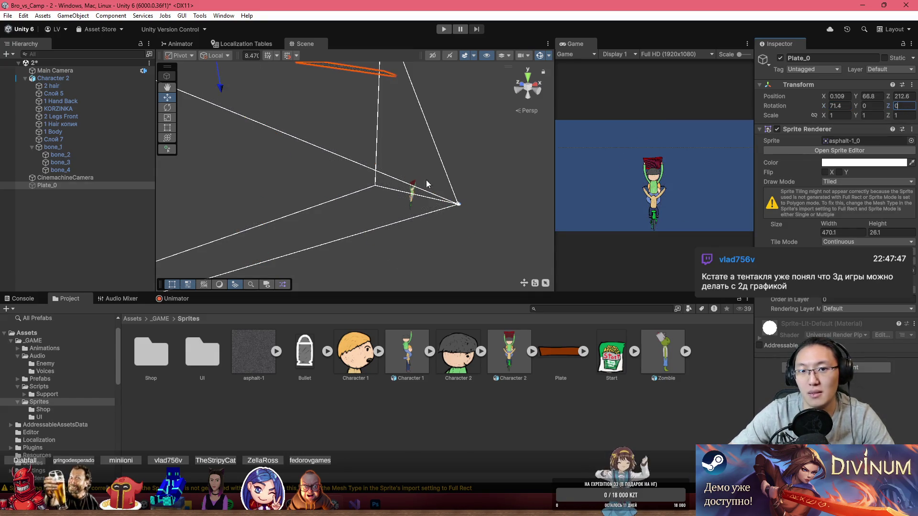
pyautogui.write('-90')
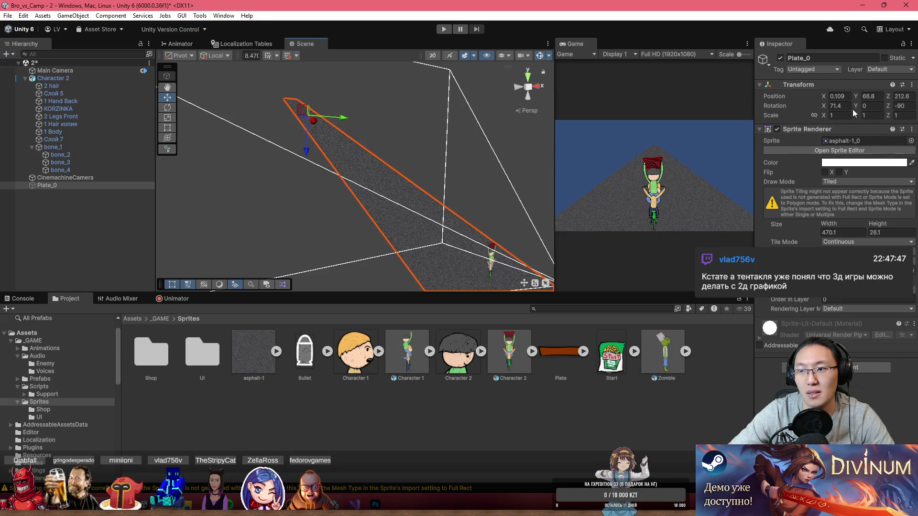
pyautogui.click(838, 106)
pyautogui.write('90')
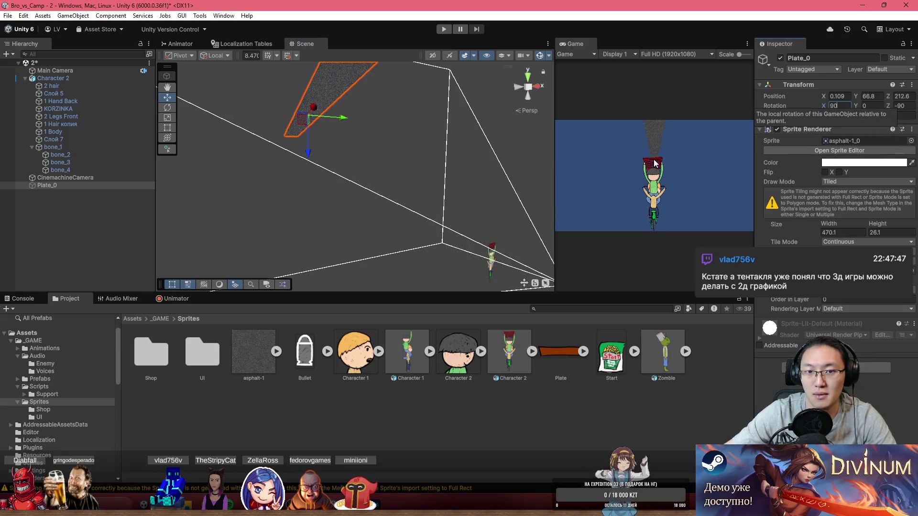
# - Drag the flattened plate down beneath the cyclist with the Move gizmo
pyautogui.moveTo(301, 126)
pyautogui.mouseDown()
pyautogui.moveTo(311, 139)
pyautogui.moveTo(315, 190)
pyautogui.moveTo(352, 201)
pyautogui.moveTo(359, 230)
pyautogui.moveTo(383, 242)
pyautogui.moveTo(348, 217)
pyautogui.moveTo(315, 238)
pyautogui.moveTo(417, 142)
pyautogui.moveTo(368, 119)
pyautogui.moveTo(364, 108)
pyautogui.moveTo(436, 198)
pyautogui.moveTo(594, 170)
pyautogui.moveTo(212, 151)
pyautogui.mouseUp()
pyautogui.click(214, 153)
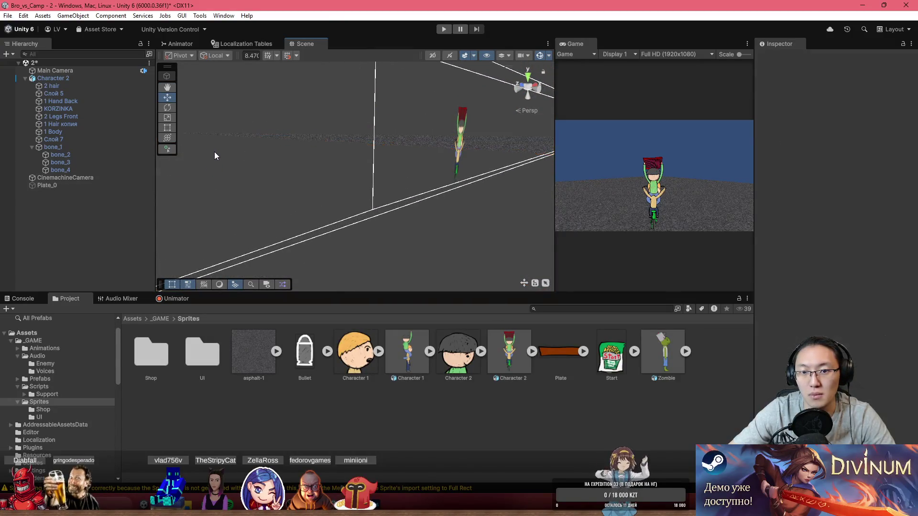
pyautogui.click(225, 139)
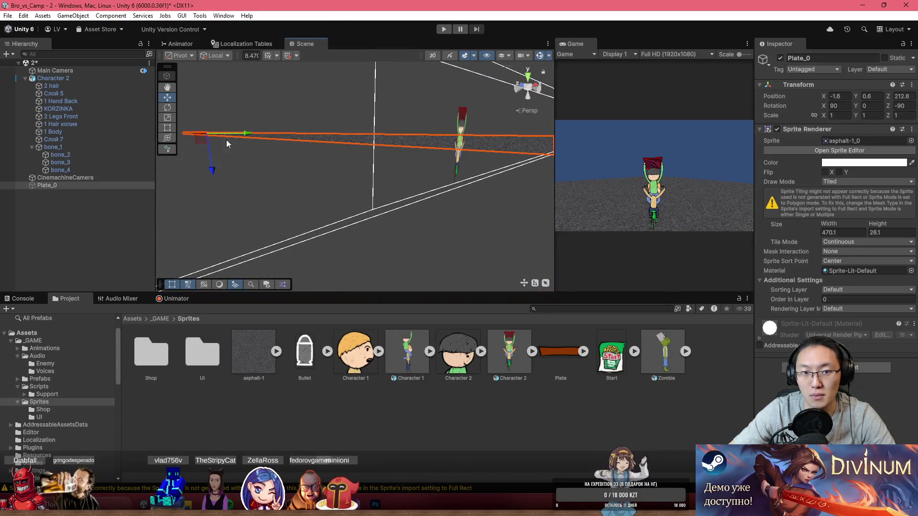
pyautogui.click(207, 157)
pyautogui.click(296, 135)
pyautogui.moveTo(214, 165); pyautogui.dragTo(213, 175)
pyautogui.moveTo(355, 161)
pyautogui.mouseDown()
pyautogui.moveTo(395, 134)
pyautogui.moveTo(401, 176)
pyautogui.moveTo(299, 191)
pyautogui.mouseUp()
pyautogui.moveTo(234, 200)
pyautogui.mouseDown()
pyautogui.moveTo(381, 193)
pyautogui.moveTo(386, 205)
pyautogui.moveTo(488, 205)
pyautogui.moveTo(500, 193)
pyautogui.moveTo(723, 206)
pyautogui.mouseUp()
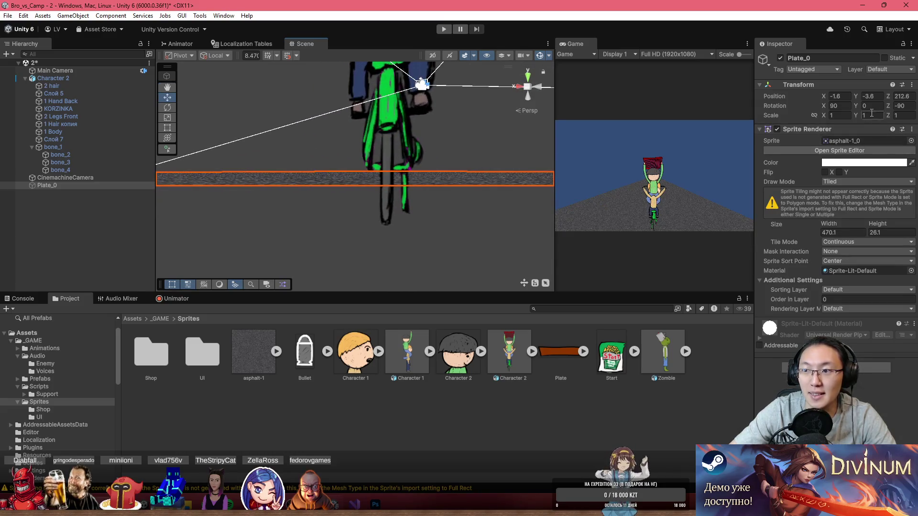
# - Fine-tune Plate_0's Y position in the Inspector, trying -3.8 and then -2.1
pyautogui.click(872, 95)
pyautogui.write('-3.7')
pyautogui.press('BackSpace')
pyautogui.write('8')
pyautogui.moveTo(540, 180); pyautogui.dragTo(447, 170)
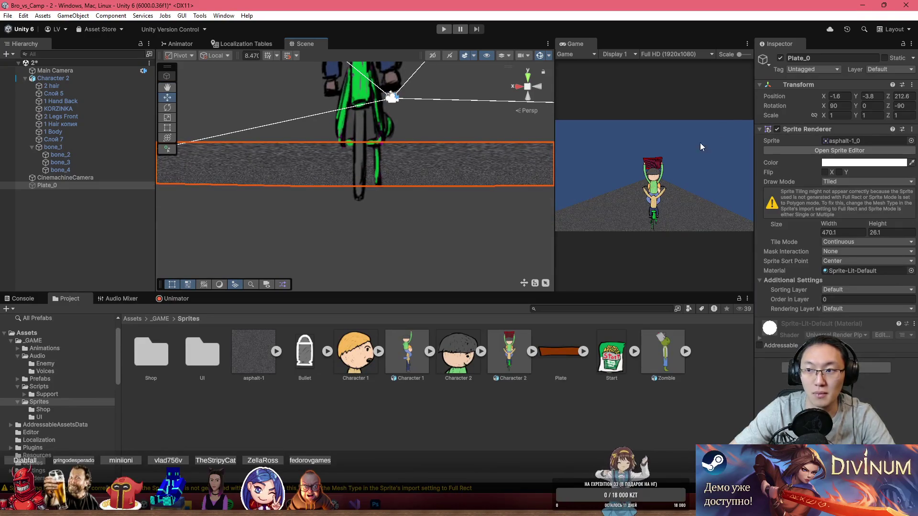
pyautogui.click(869, 97)
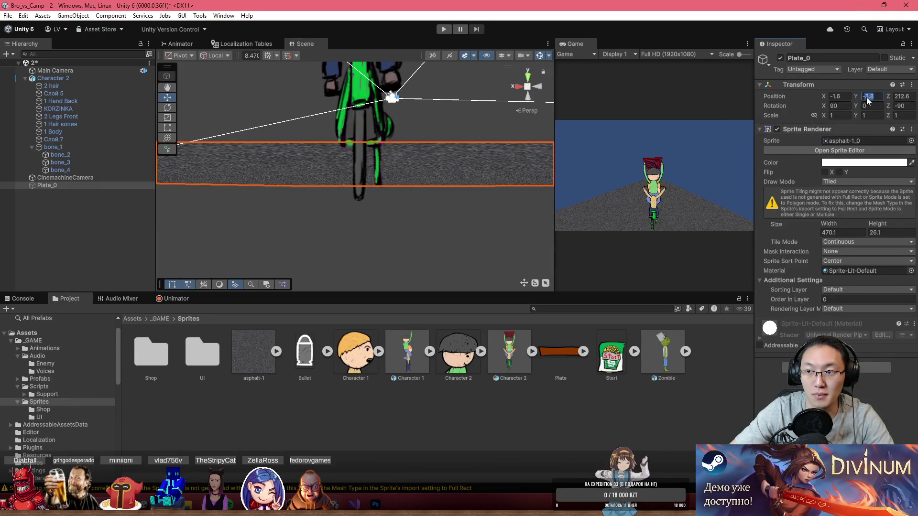
pyautogui.write('-2')
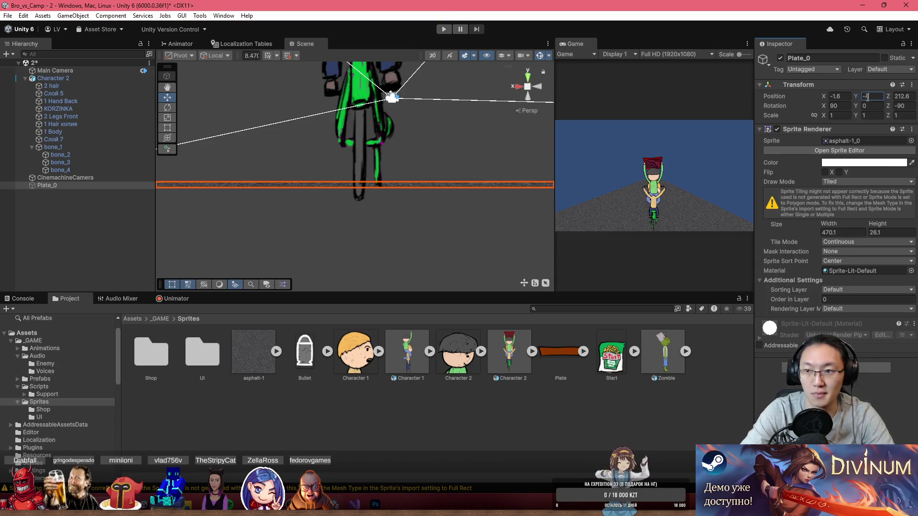
pyautogui.write('.1')
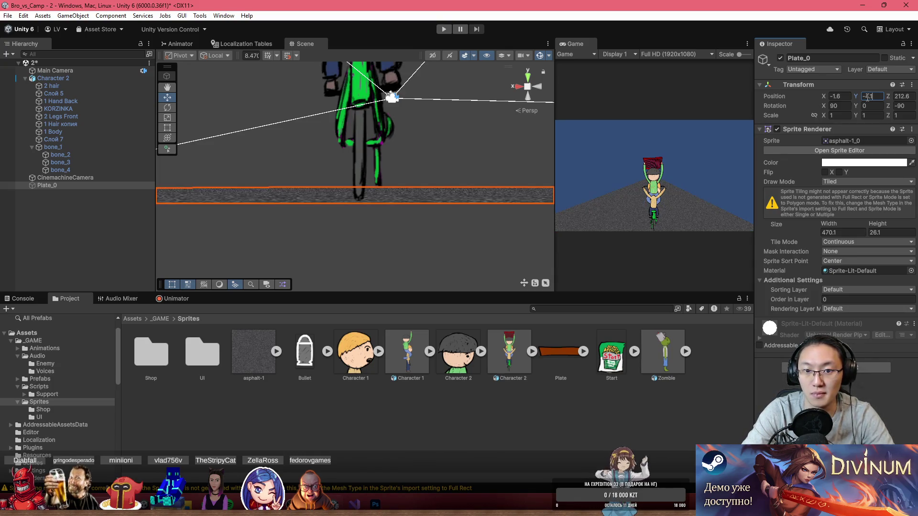
pyautogui.moveTo(402, 157)
pyautogui.mouseDown()
pyautogui.moveTo(730, 252)
pyautogui.moveTo(834, 237)
pyautogui.moveTo(824, 238)
pyautogui.mouseUp()
# - Set Plate_0's X position to 0 to centre the road under the cyclist
pyautogui.click(839, 96)
pyautogui.write('0')
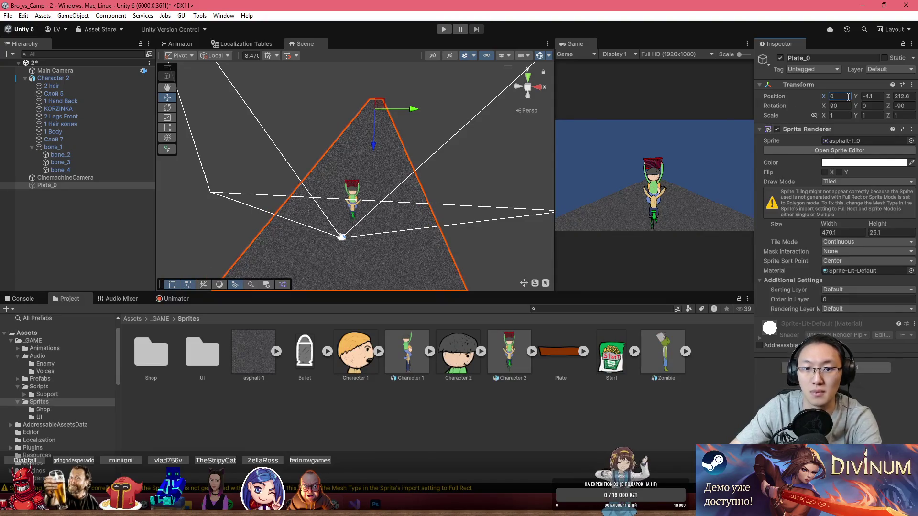
pyautogui.moveTo(474, 126)
pyautogui.mouseDown()
pyautogui.moveTo(460, 155)
pyautogui.moveTo(469, 147)
pyautogui.moveTo(486, 190)
pyautogui.mouseUp()
pyautogui.click(406, 193)
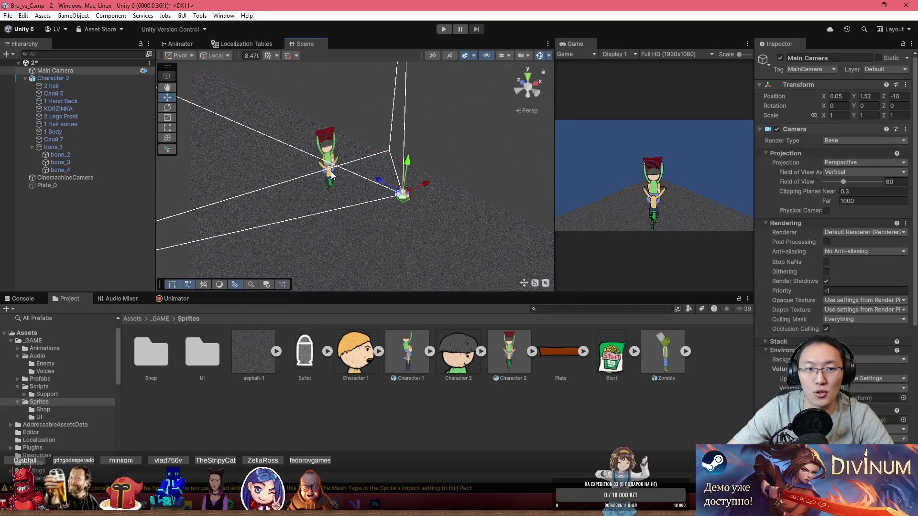
# - Select CinemachineCamera and set its Position Y to 3.7
pyautogui.click(75, 186)
pyautogui.click(79, 177)
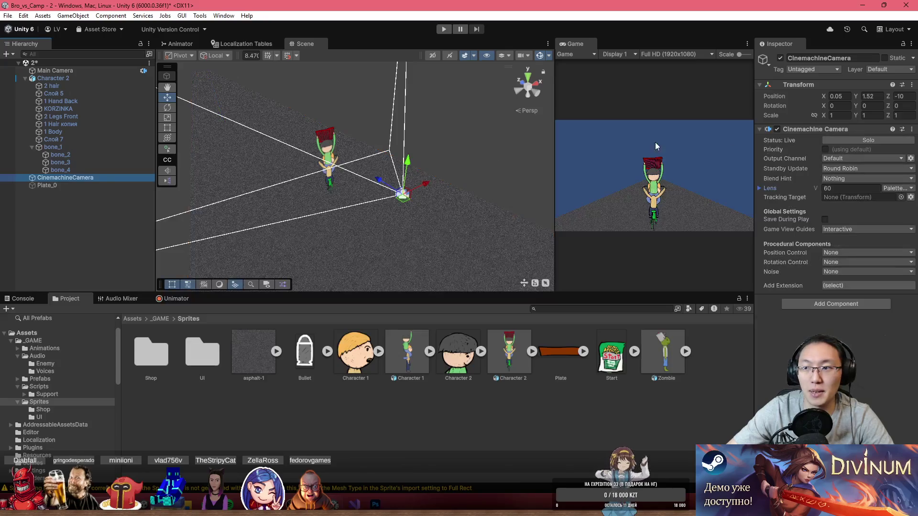
pyautogui.click(859, 97)
pyautogui.write('3.7')
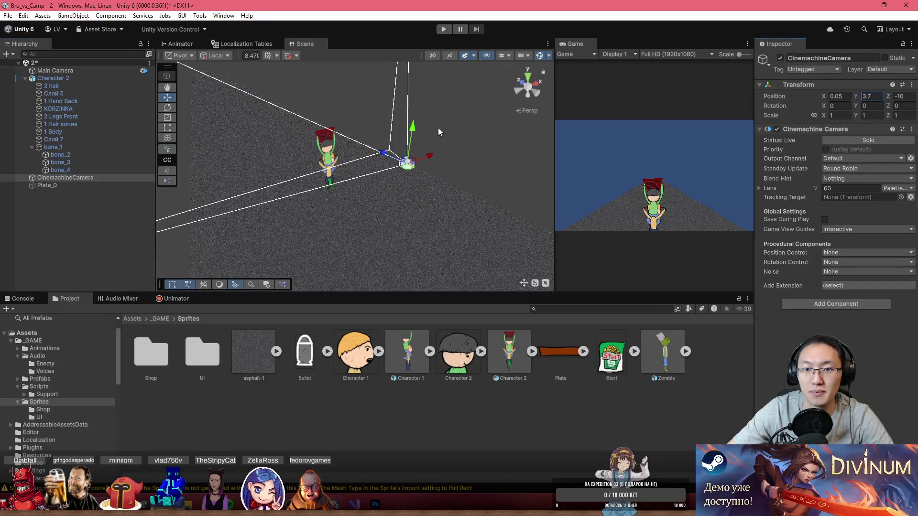
# - Tilt the camera to 17.33° X rotation and move it up and back behind the cyclist
pyautogui.moveTo(895, 105)
pyautogui.mouseDown()
pyautogui.moveTo(917, 104)
pyautogui.moveTo(48, 103)
pyautogui.moveTo(162, 103)
pyautogui.moveTo(146, 96)
pyautogui.mouseUp()
pyautogui.hotkey('ctrl', 'z')
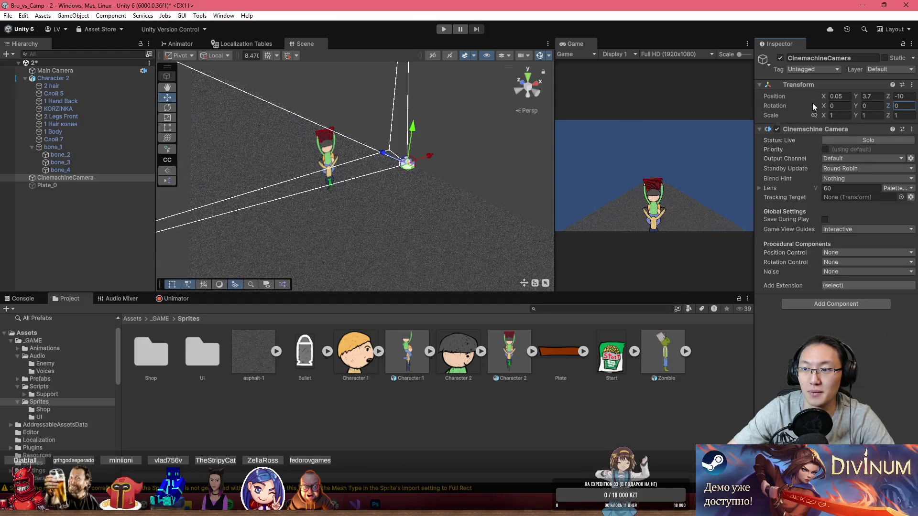
pyautogui.moveTo(814, 106)
pyautogui.mouseDown()
pyautogui.moveTo(917, 122)
pyautogui.moveTo(146, 159)
pyautogui.moveTo(173, 147)
pyautogui.mouseUp()
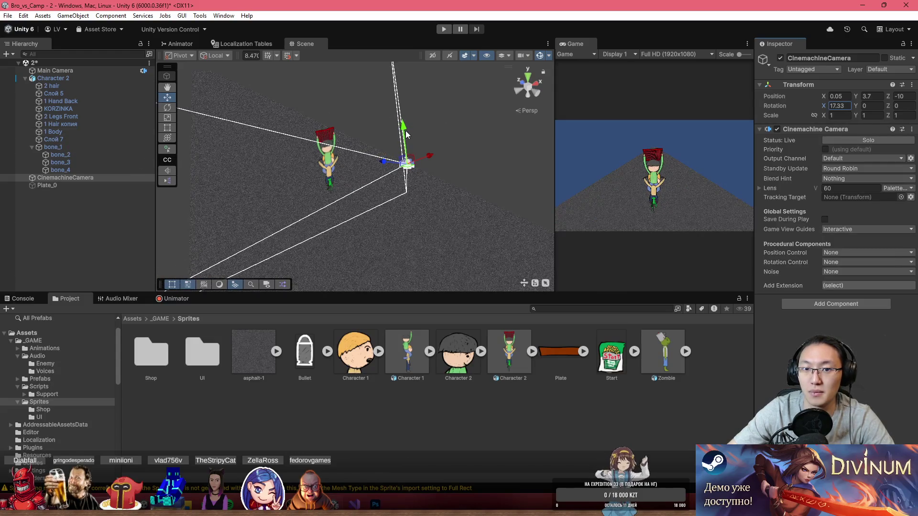
pyautogui.moveTo(411, 159)
pyautogui.mouseDown()
pyautogui.moveTo(429, 141)
pyautogui.moveTo(391, 130)
pyautogui.moveTo(404, 126)
pyautogui.moveTo(306, 152)
pyautogui.moveTo(245, 144)
pyautogui.moveTo(217, 208)
pyautogui.moveTo(416, 170)
pyautogui.moveTo(496, 115)
pyautogui.moveTo(402, 137)
pyautogui.moveTo(286, 136)
pyautogui.moveTo(338, 137)
pyautogui.moveTo(200, 84)
pyautogui.moveTo(246, 129)
pyautogui.mouseUp()
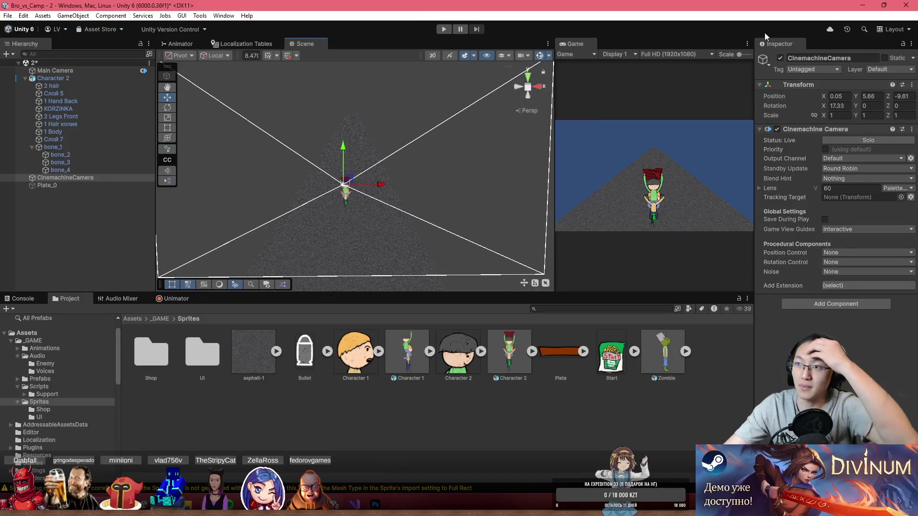
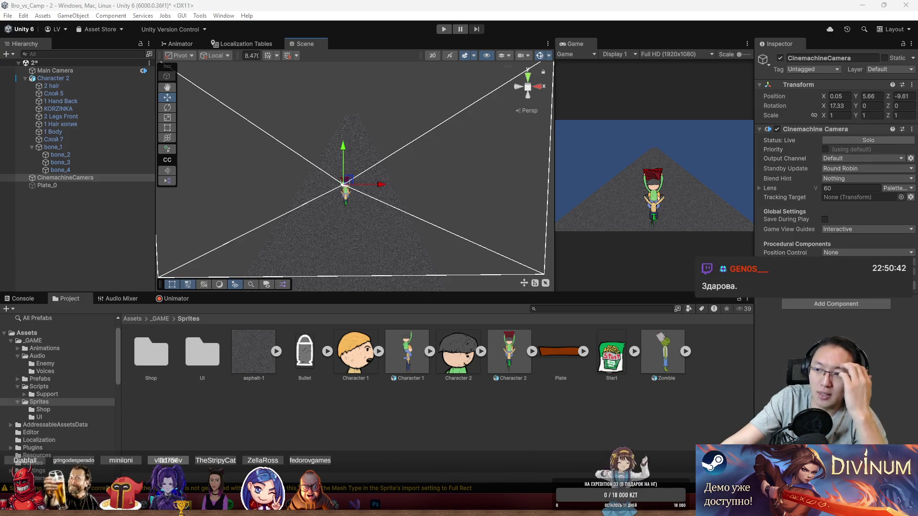
# - Orbit in close on the cyclist, then select Character 2 and the asphalt plate Plate_0
pyautogui.moveTo(388, 177)
pyautogui.mouseDown()
pyautogui.moveTo(446, 173)
pyautogui.moveTo(415, 165)
pyautogui.mouseUp()
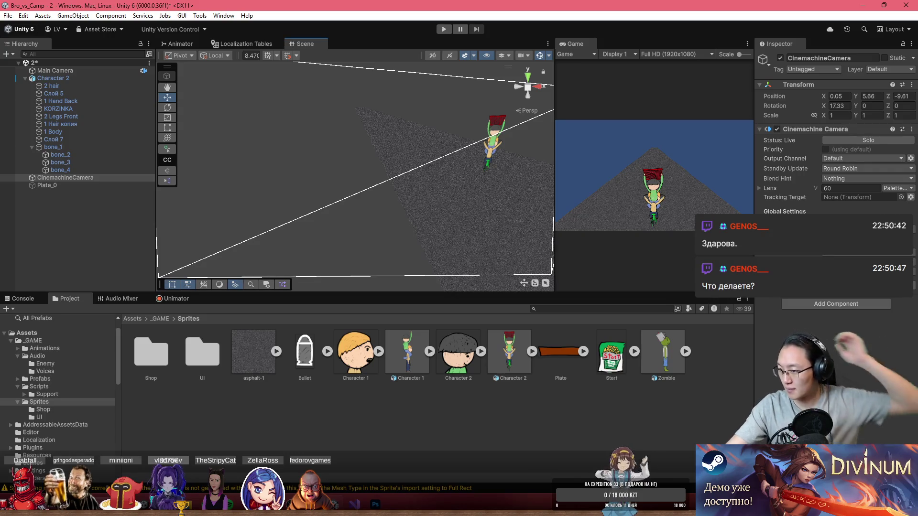
pyautogui.moveTo(447, 205); pyautogui.dragTo(532, 174)
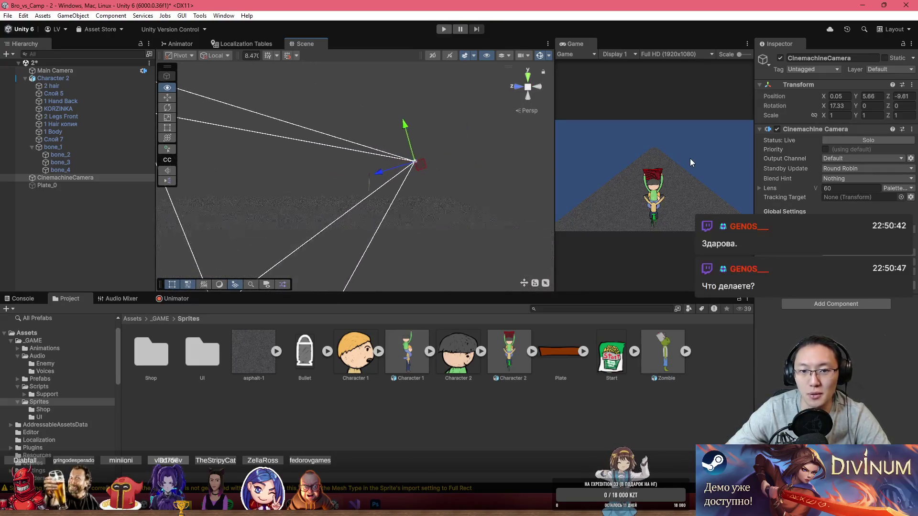
pyautogui.moveTo(364, 172)
pyautogui.mouseDown()
pyautogui.moveTo(411, 178)
pyautogui.moveTo(385, 184)
pyautogui.moveTo(707, 204)
pyautogui.moveTo(551, 209)
pyautogui.moveTo(436, 239)
pyautogui.mouseUp()
pyautogui.click(436, 239)
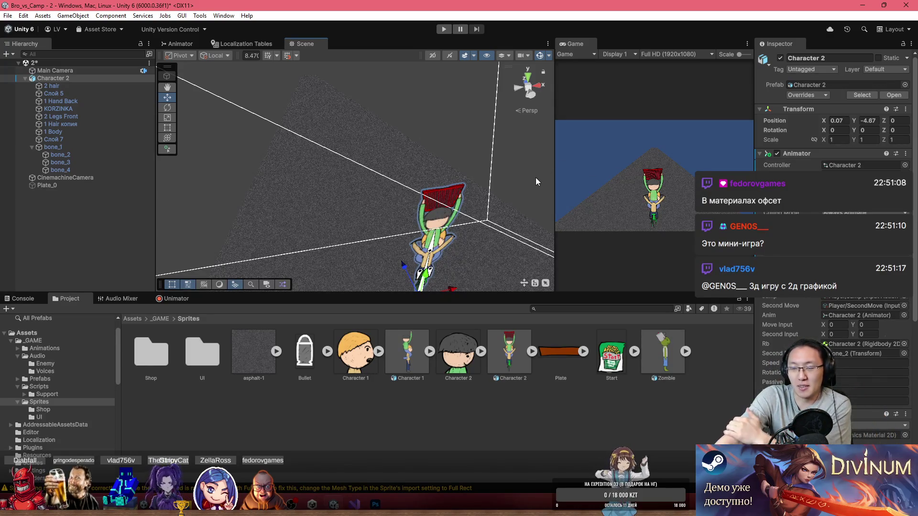
pyautogui.click(433, 182)
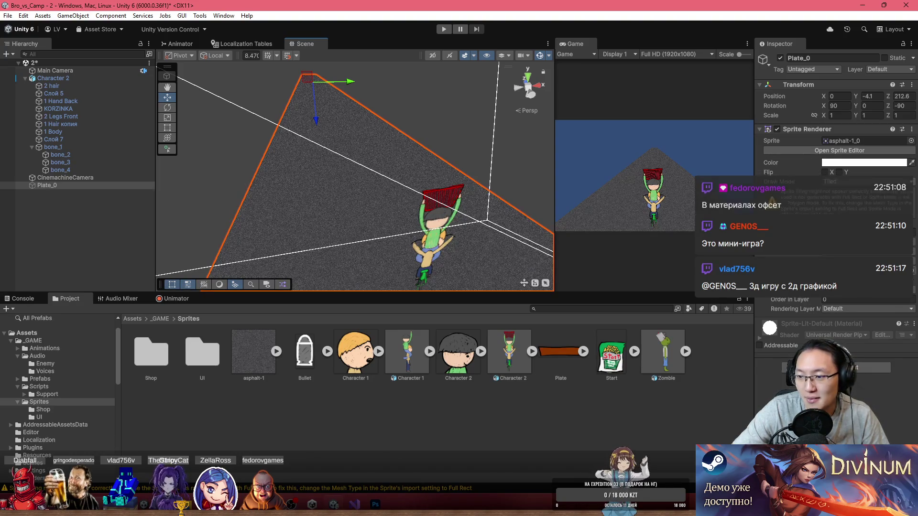
# - Search the Material picker for 'of', then close it without picking a material
pyautogui.click(911, 271)
pyautogui.write('off')
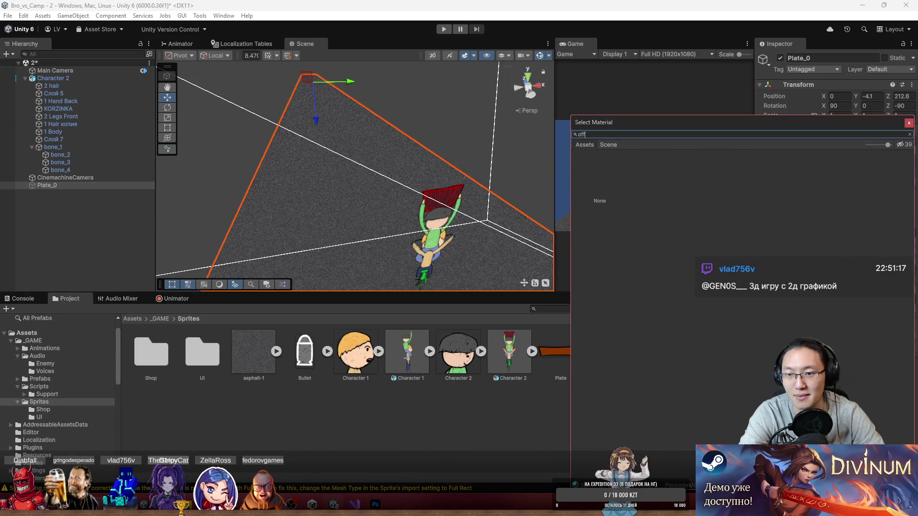
pyautogui.press('BackSpace')
pyautogui.press('BackSpace')
pyautogui.press('BackSpace')
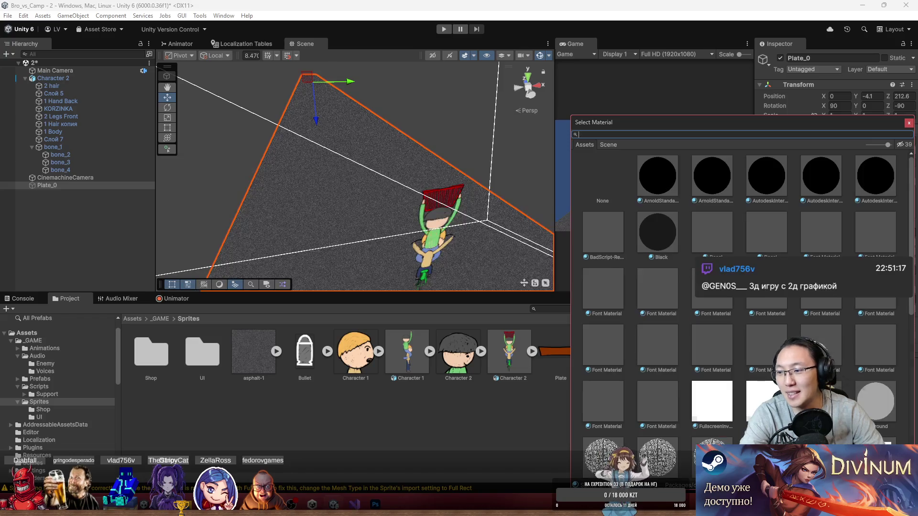
pyautogui.click(909, 124)
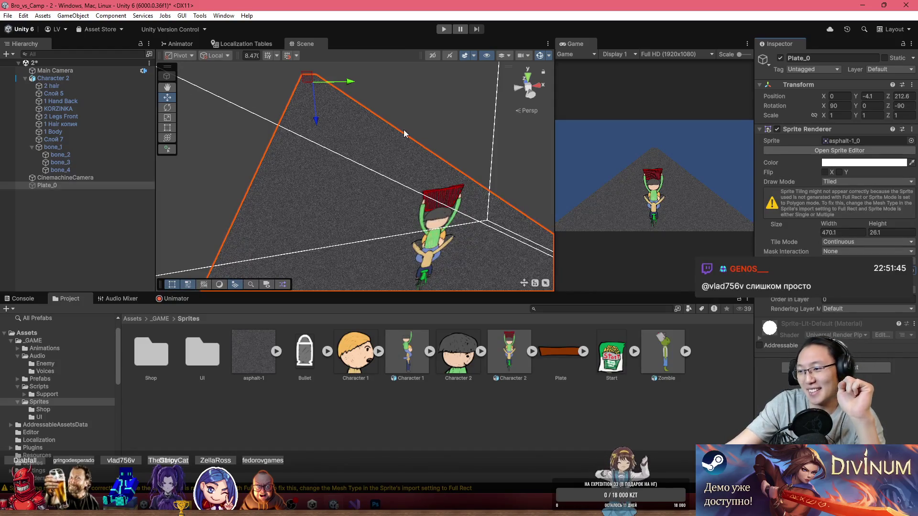
# - Expand the Sprite-Lit-Default material foldout to show its Tiling and Offset values
pyautogui.scroll(-10, 416, 126)
pyautogui.scroll(2, 523, 153)
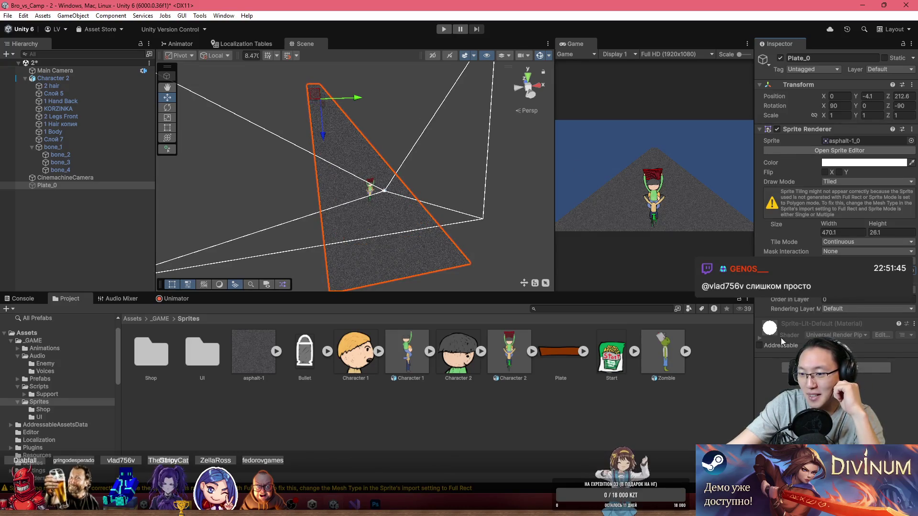
pyautogui.click(760, 337)
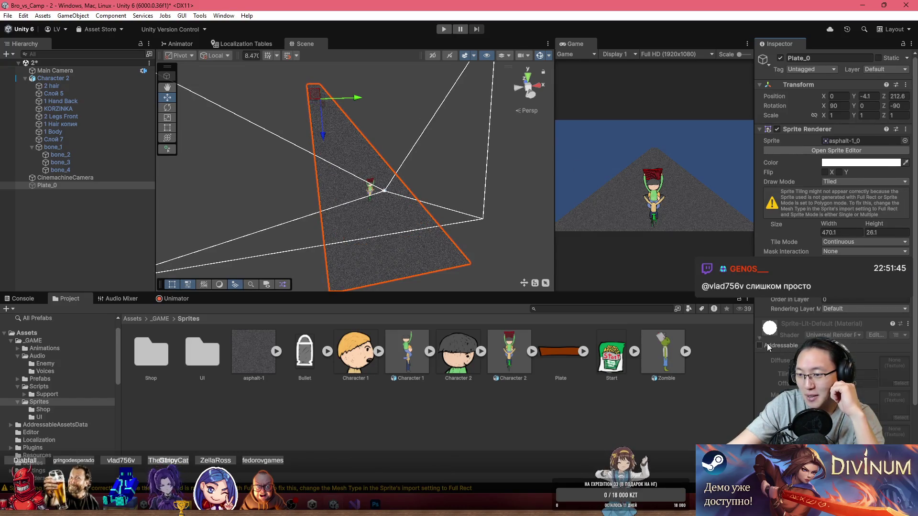
pyautogui.scroll(-3, 767, 343)
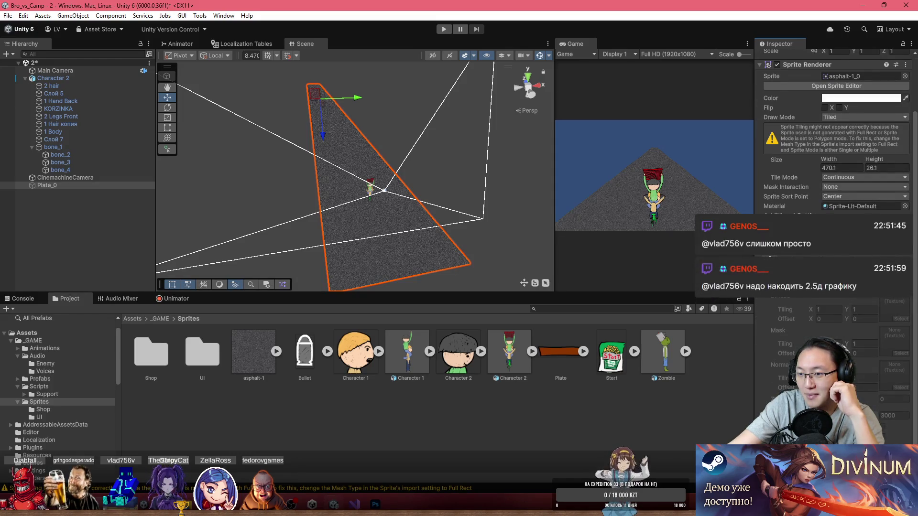
pyautogui.click(761, 272)
pyautogui.click(761, 339)
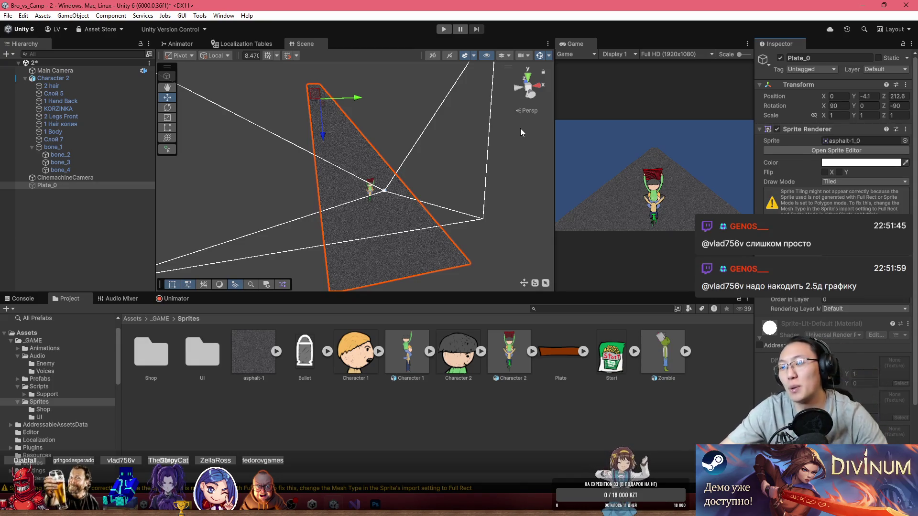
pyautogui.scroll(-3, 885, 389)
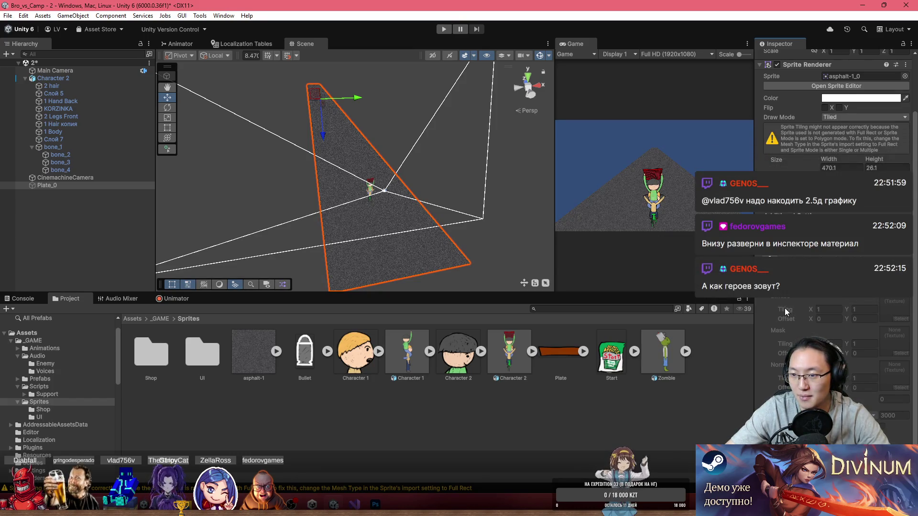
pyautogui.rightClick(664, 417)
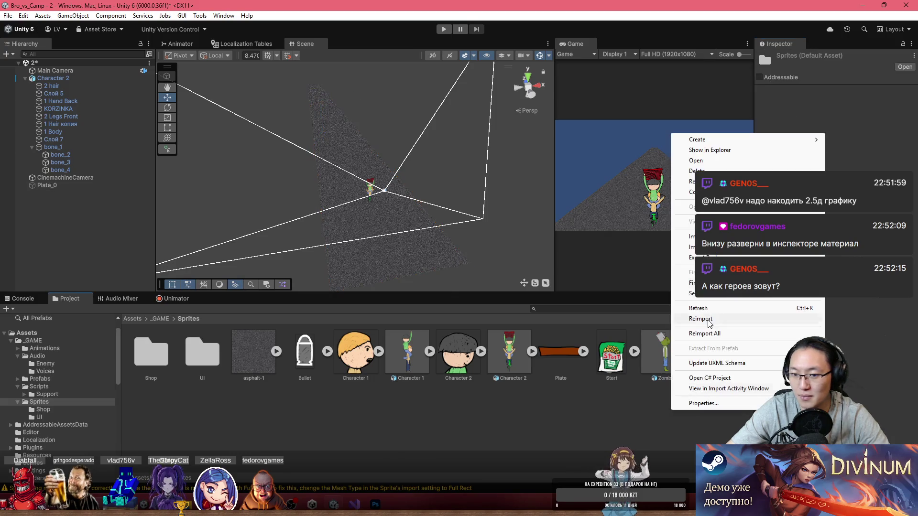
# - Create a new material named 'test' in the Sprites folder
pyautogui.moveTo(753, 142)
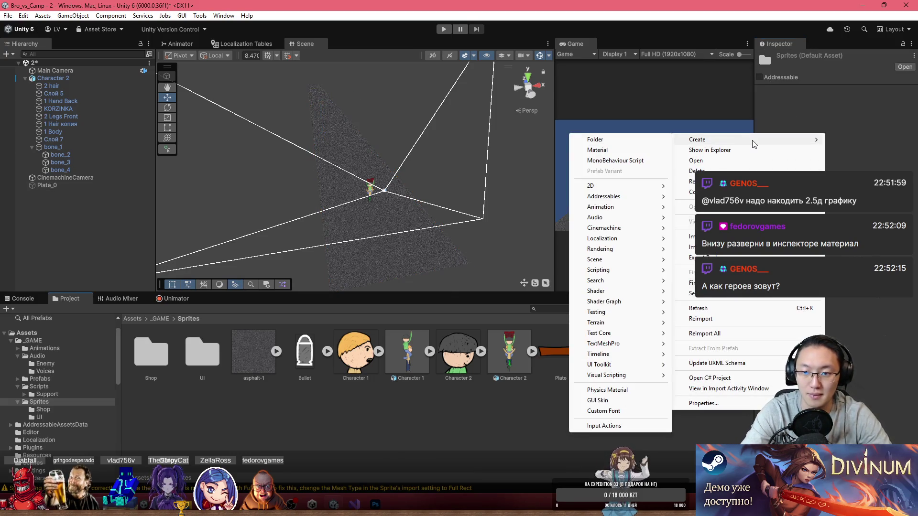
pyautogui.click(602, 160)
pyautogui.write('Test')
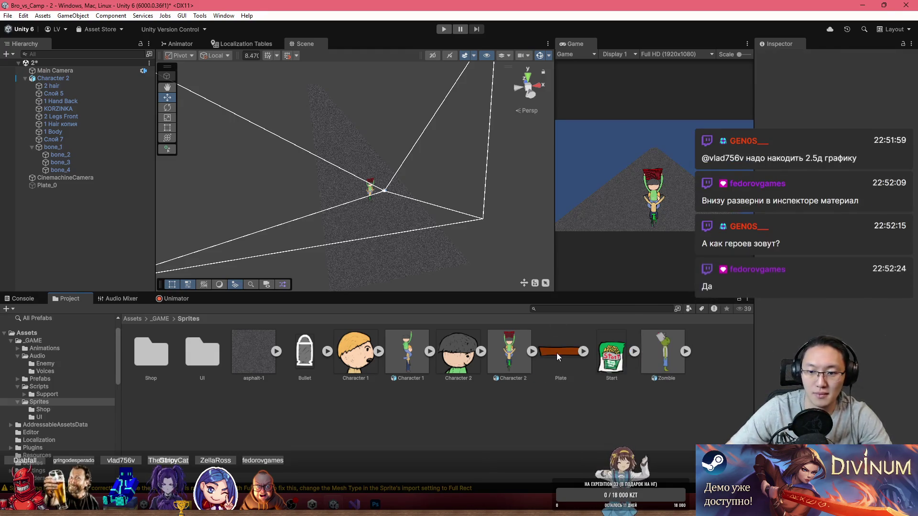
pyautogui.rightClick(560, 412)
pyautogui.moveTo(700, 133)
pyautogui.click(673, 211)
pyautogui.write('test')
pyautogui.press('Return')
# - Assign the test material to Plate_0's Sprite Renderer Material slot
pyautogui.moveTo(715, 352)
pyautogui.mouseDown()
pyautogui.moveTo(354, 144)
pyautogui.moveTo(663, 352)
pyautogui.mouseUp()
pyautogui.click(663, 354)
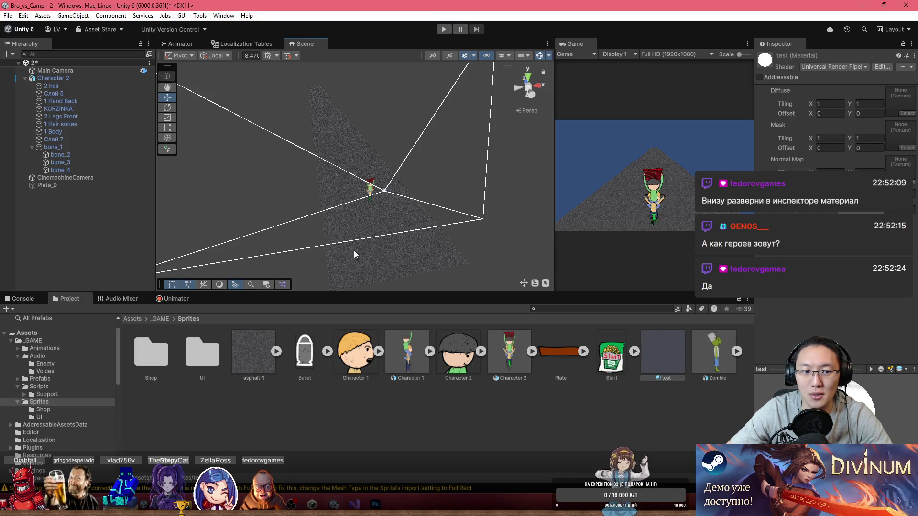
pyautogui.click(76, 186)
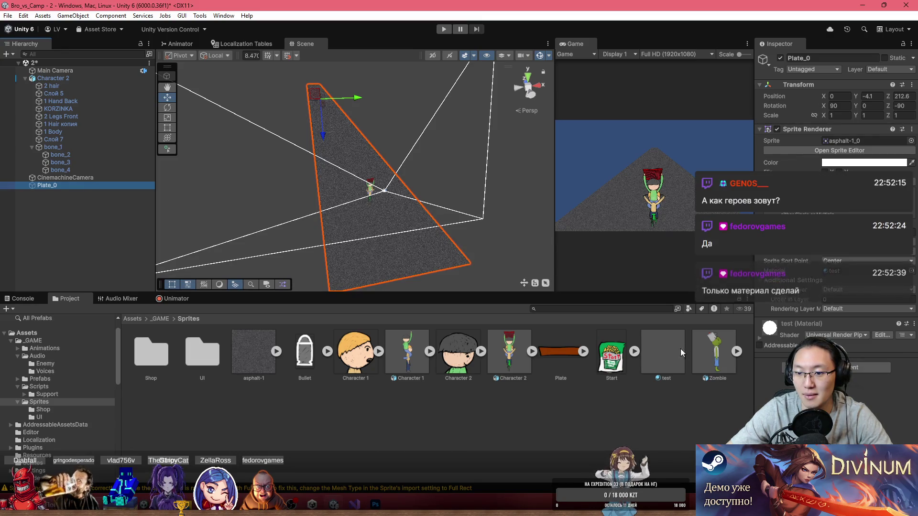
# - Select Plate_0 and expand its test material settings
pyautogui.click(652, 343)
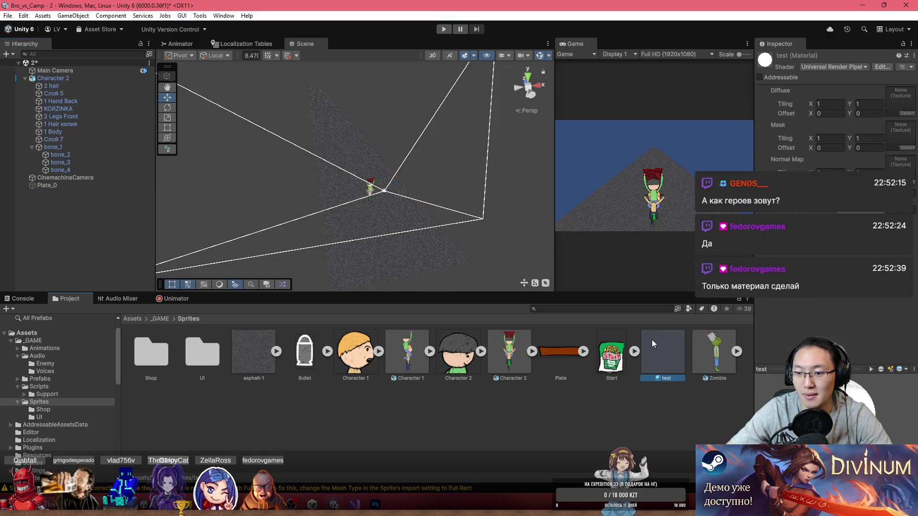
pyautogui.click(379, 236)
pyautogui.click(771, 340)
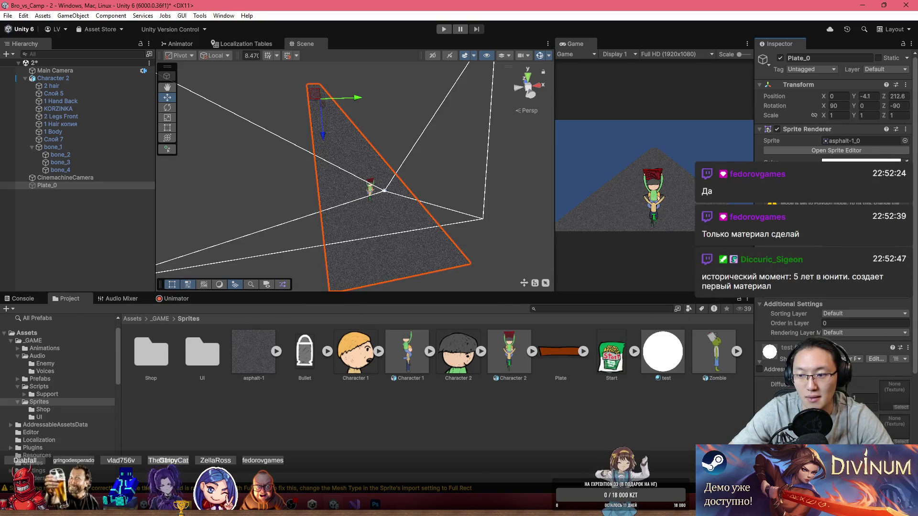
pyautogui.scroll(-2, 834, 335)
pyautogui.scroll(2, 763, 382)
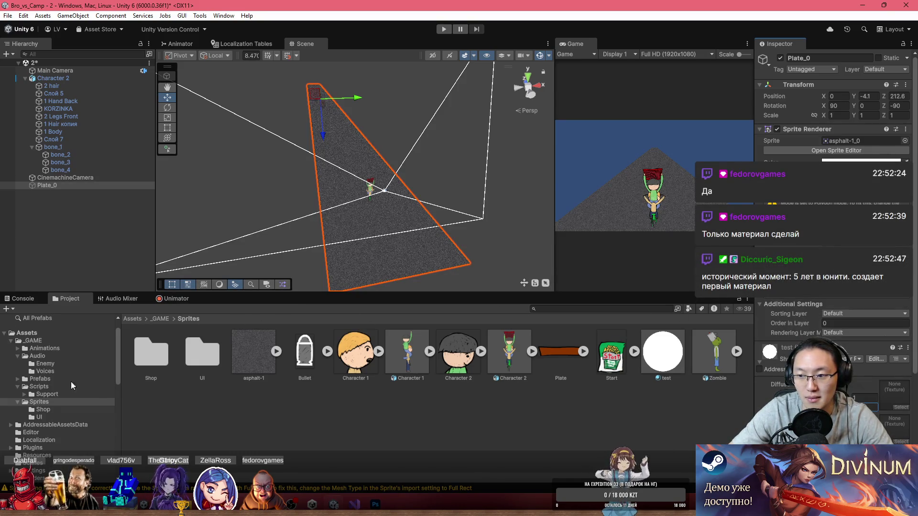
pyautogui.scroll(-3, 911, 420)
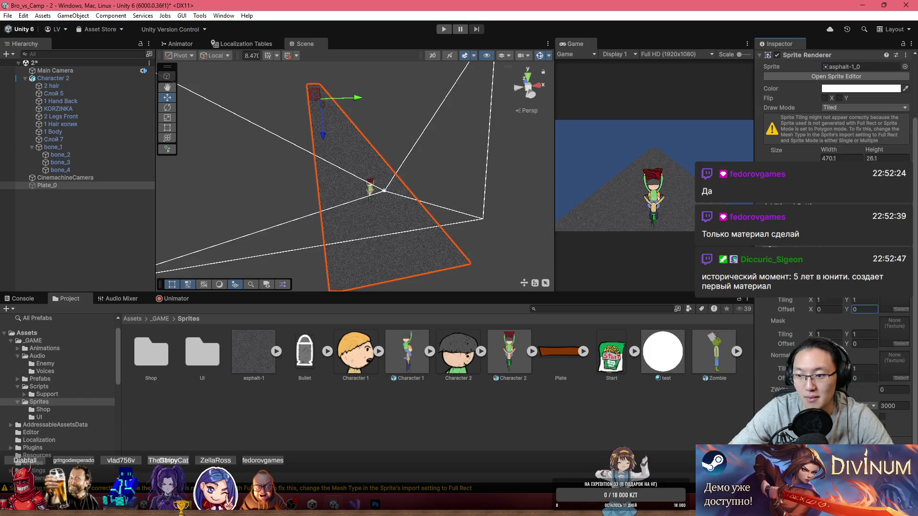
# - Try a diffuse Tiling X of 1.66 and other Tiling Y values, reverting them to 1
pyautogui.click(818, 301)
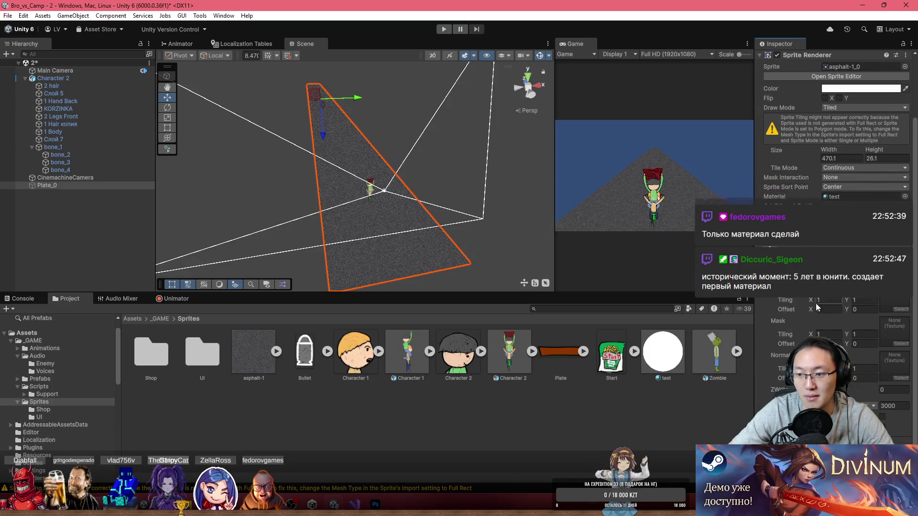
pyautogui.write('1.66')
pyautogui.press('Escape')
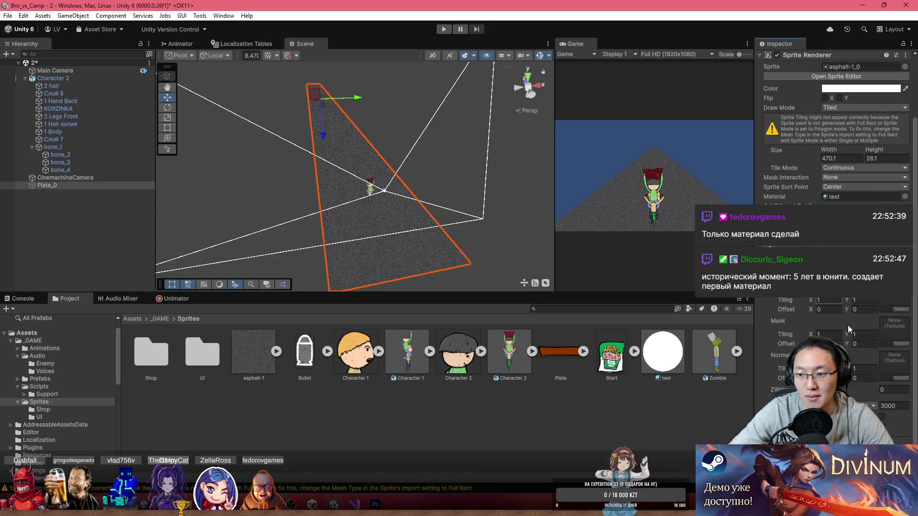
pyautogui.moveTo(846, 305); pyautogui.dragTo(696, 302)
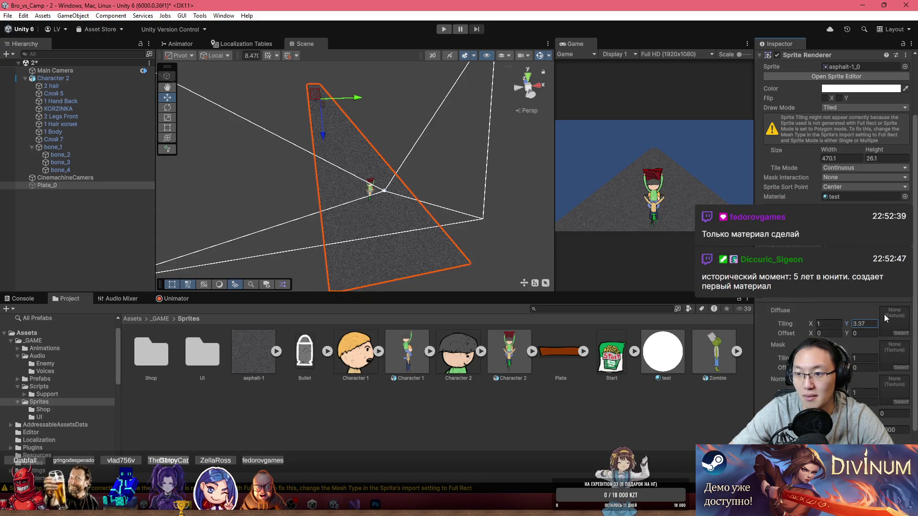
pyautogui.moveTo(848, 319); pyautogui.dragTo(836, 337)
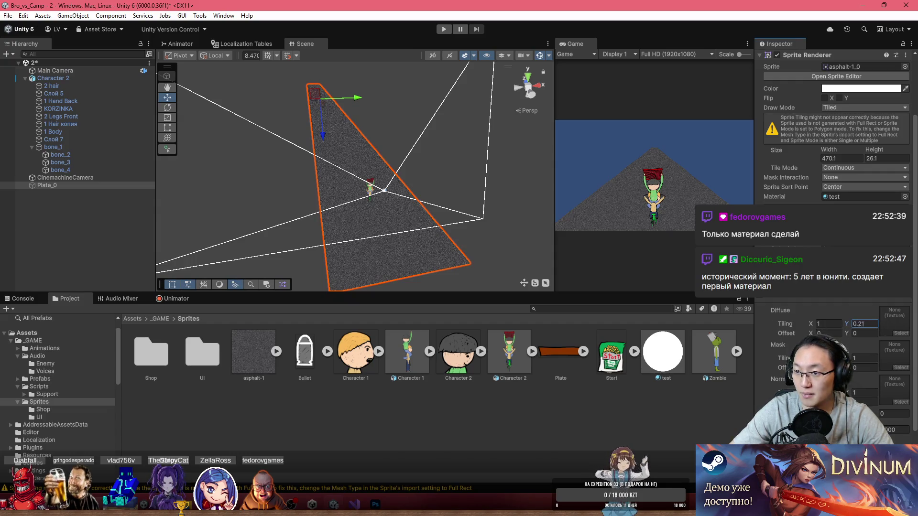
pyautogui.press('Escape')
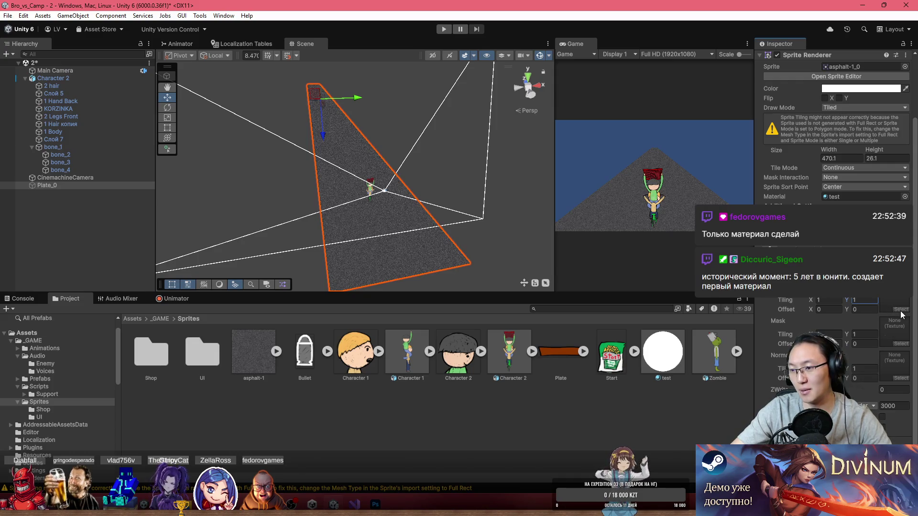
pyautogui.click(900, 311)
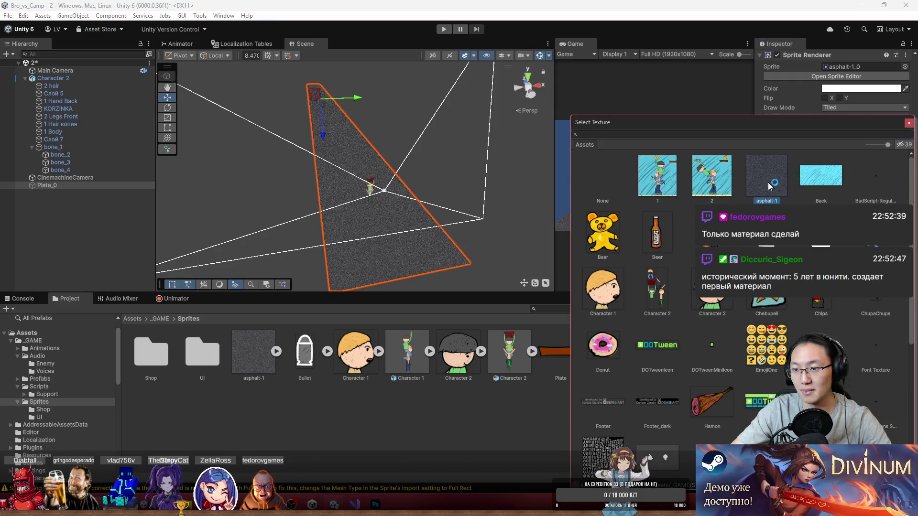
pyautogui.press('Escape')
# - Nudge the Offset values, set them back to 0, and search shaders for 'unlit'
pyautogui.moveTo(811, 310); pyautogui.dragTo(777, 307)
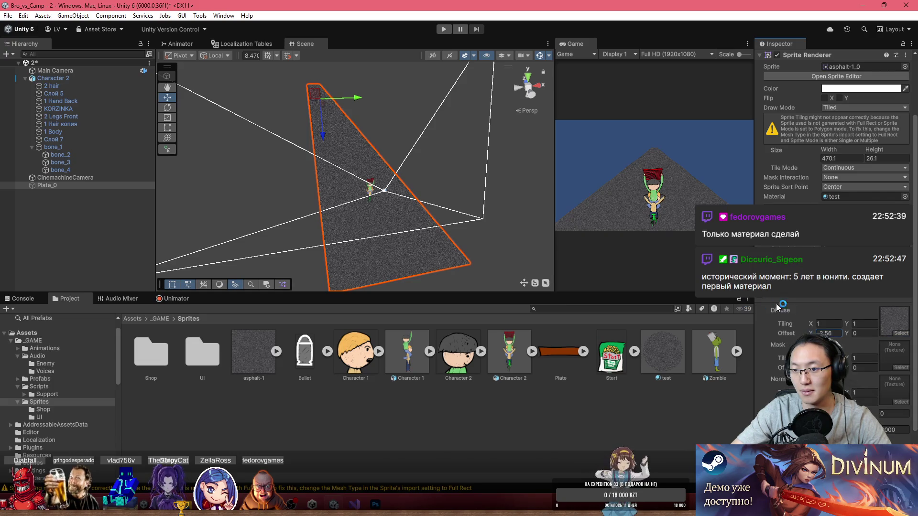
pyautogui.moveTo(851, 336); pyautogui.dragTo(844, 334)
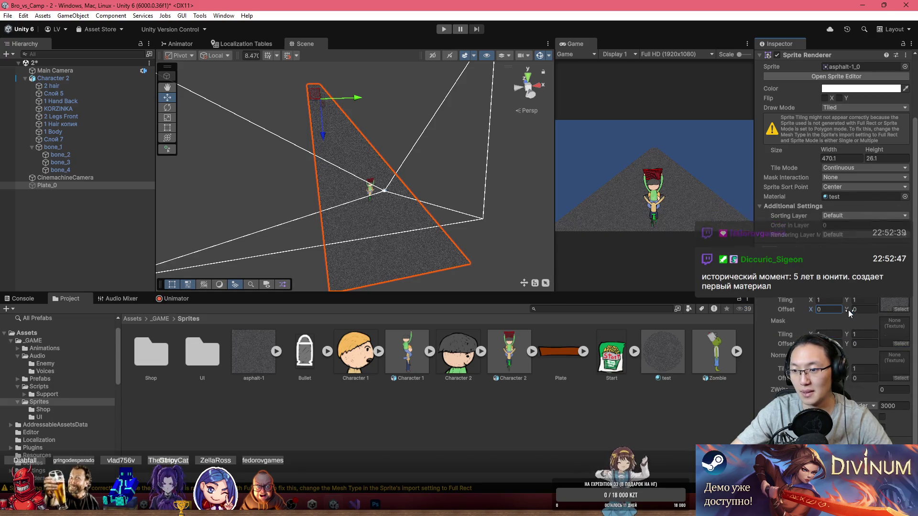
pyautogui.write('0')
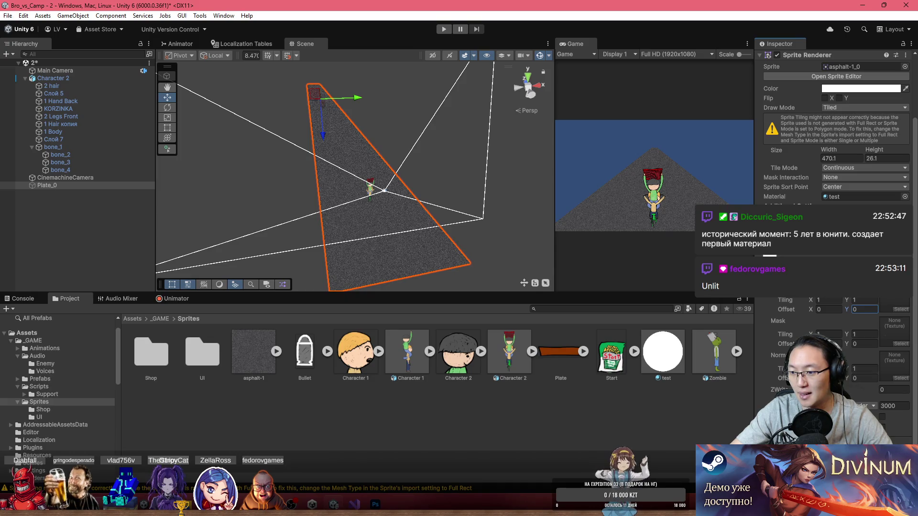
pyautogui.click(851, 261)
pyautogui.write('unlit')
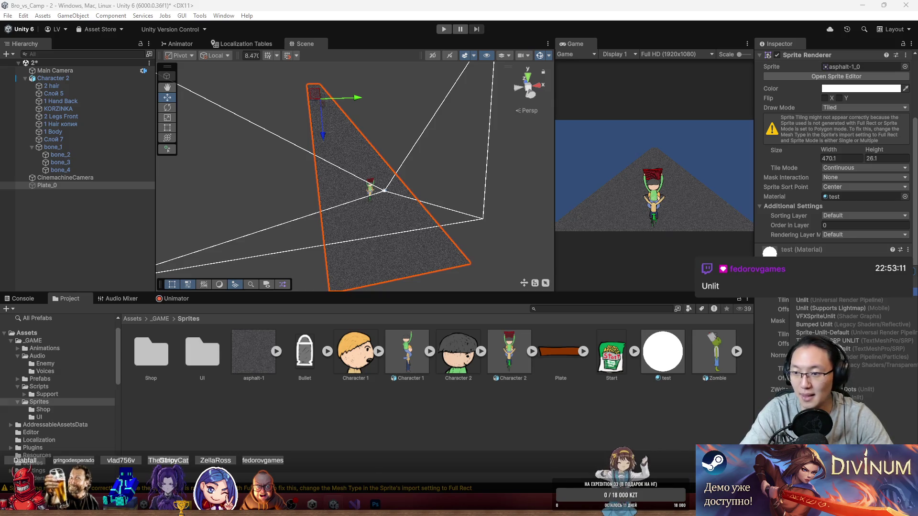
# - Apply the Universal Render Pipeline shader to the test material and orbit close to the road plate
pyautogui.press('Return')
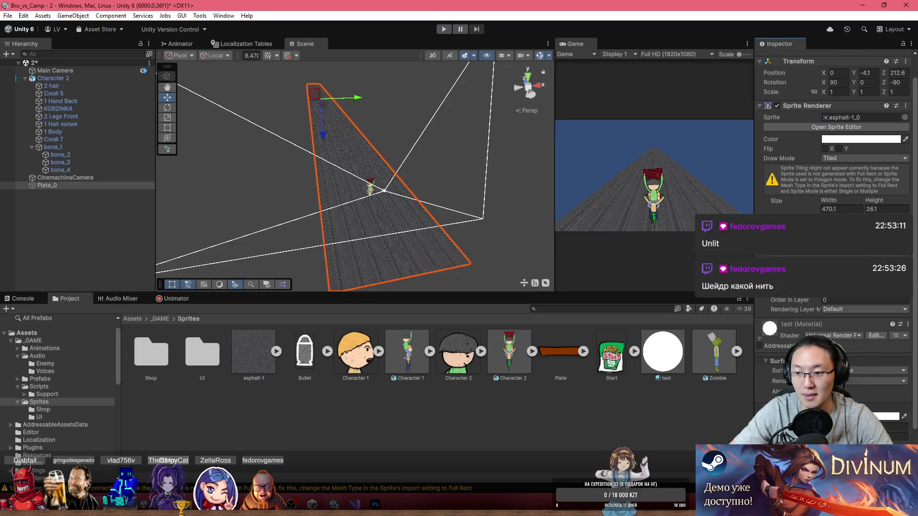
pyautogui.scroll(1, 913, 423)
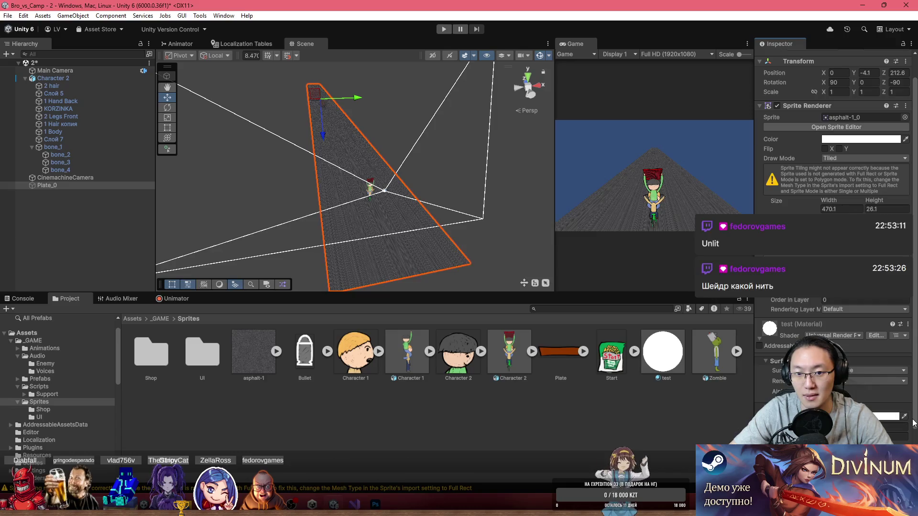
pyautogui.scroll(-1, 831, 335)
pyautogui.scroll(1, 832, 334)
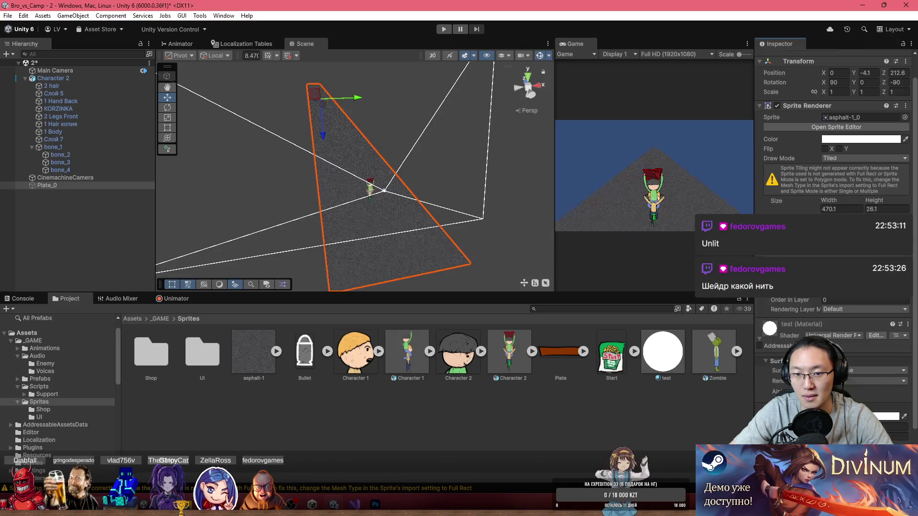
pyautogui.scroll(5, 414, 277)
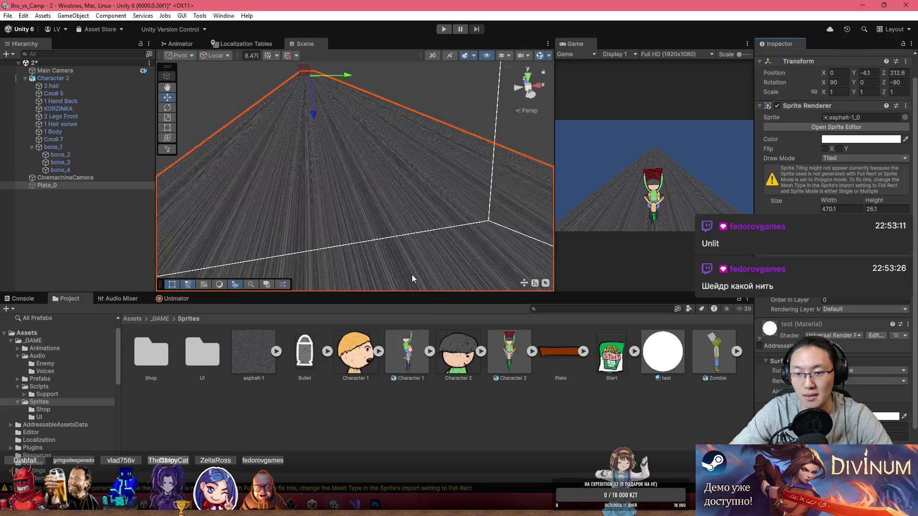
pyautogui.moveTo(406, 257)
pyautogui.mouseDown()
pyautogui.moveTo(567, 286)
pyautogui.moveTo(424, 225)
pyautogui.moveTo(375, 239)
pyautogui.moveTo(404, 229)
pyautogui.mouseUp()
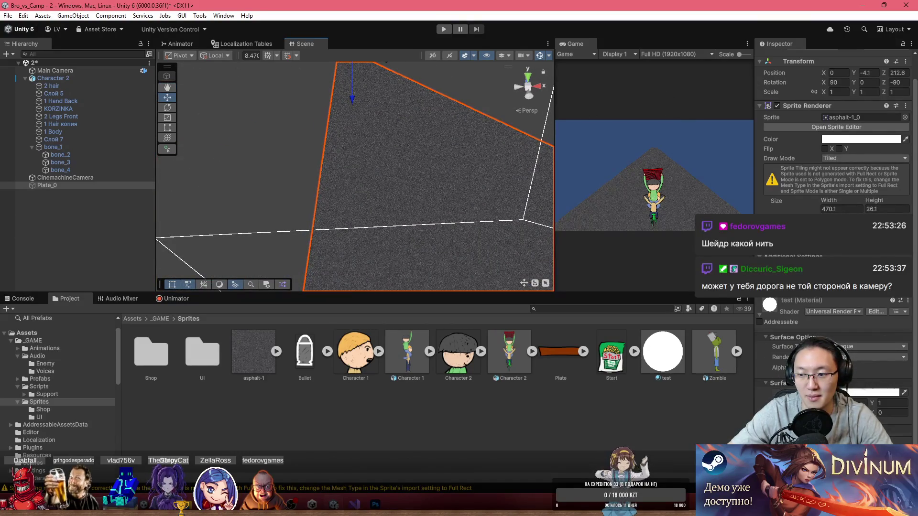
# - Expand the additional renderer settings and confirm Surface Type Opaque and the render face options
pyautogui.click(774, 256)
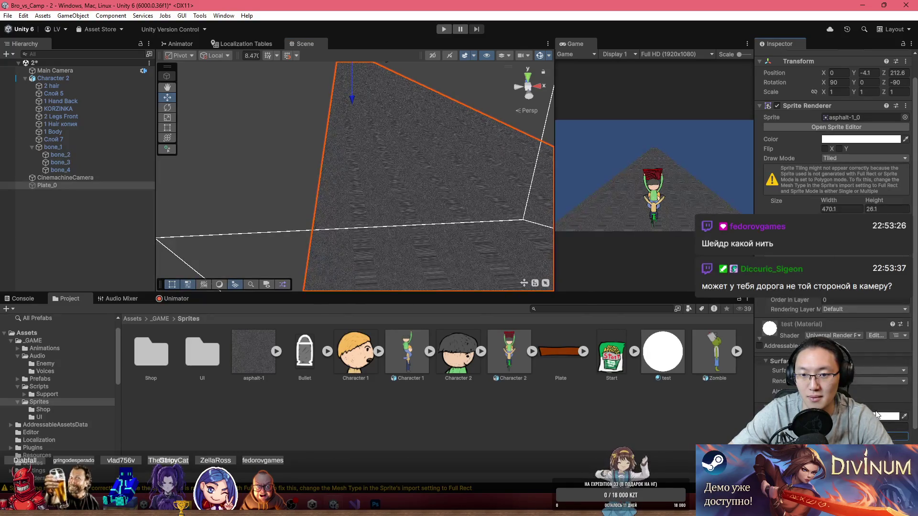
pyautogui.scroll(-1, 876, 415)
pyautogui.scroll(1, 872, 405)
pyautogui.write('3252')
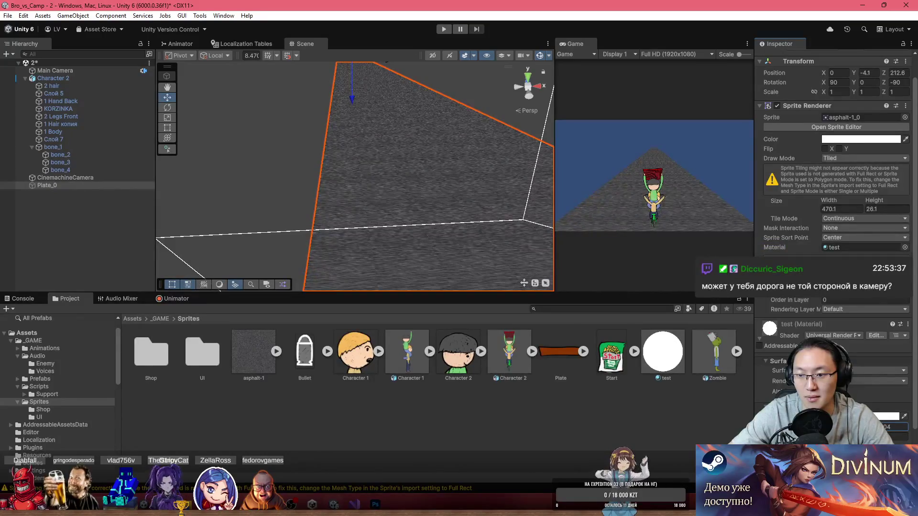
pyautogui.scroll(-1, 876, 416)
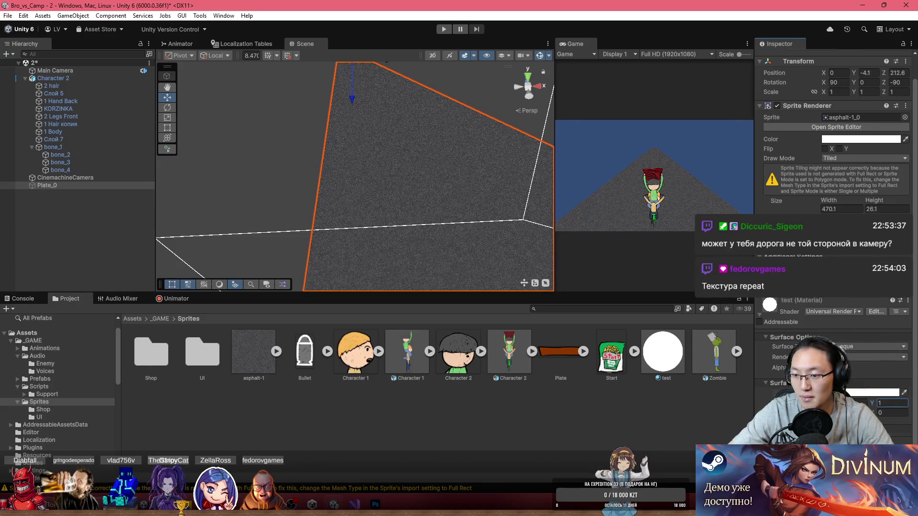
pyautogui.scroll(-2, 836, 239)
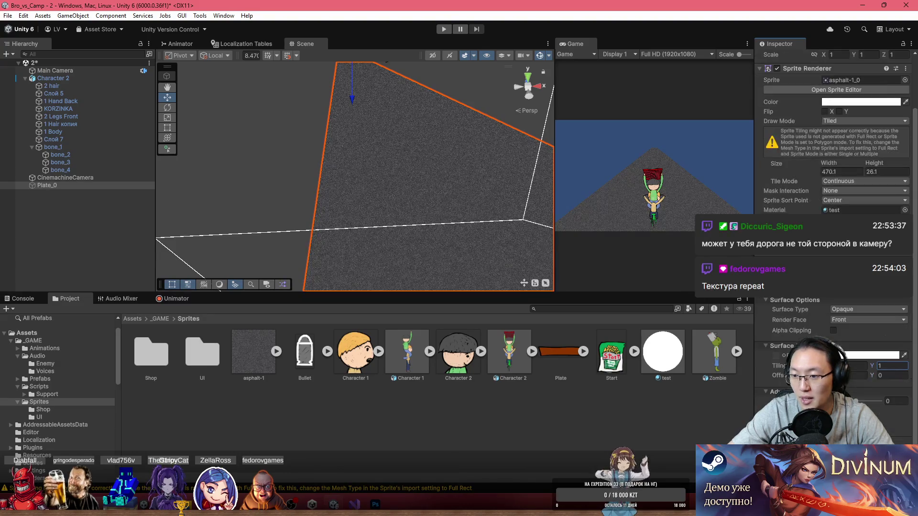
pyautogui.click(842, 309)
pyautogui.click(784, 308)
pyautogui.click(845, 321)
pyautogui.click(795, 329)
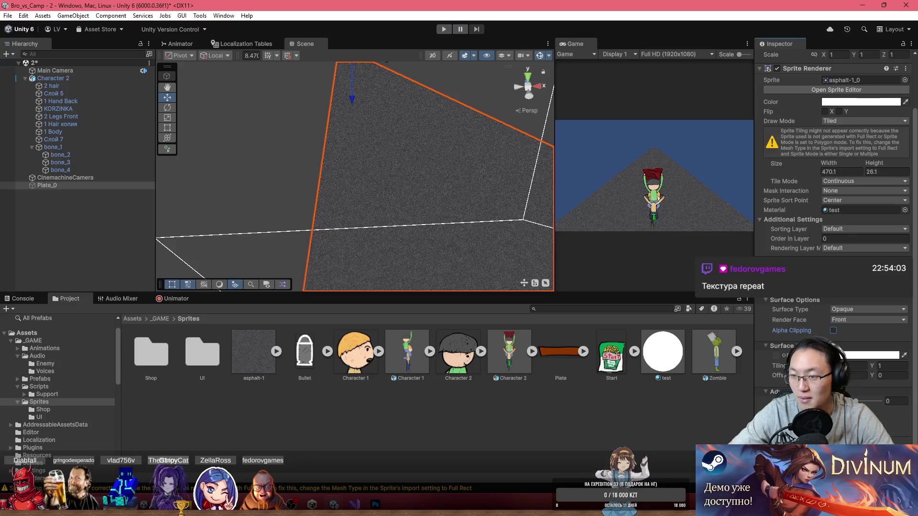
# - Review Tile Mode (Continuous), Sort Point (Center) and Draw Mode, leaving them unchanged
pyautogui.click(844, 181)
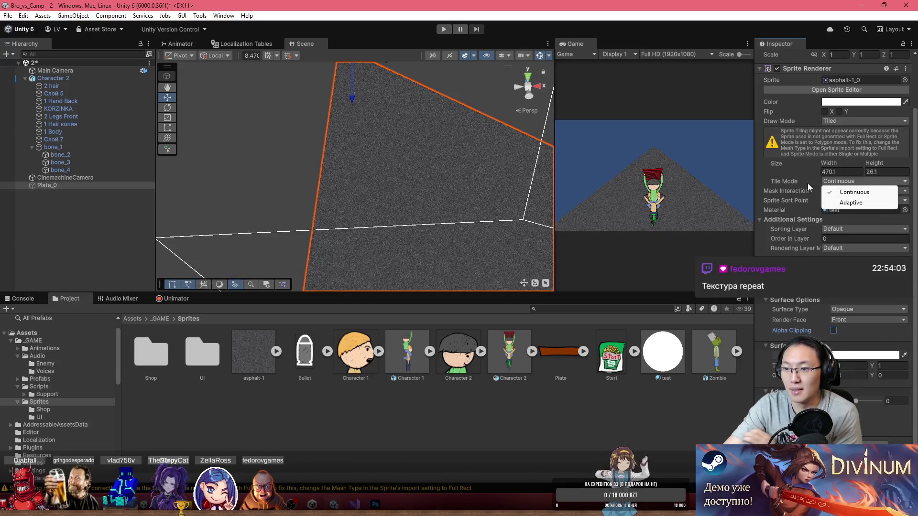
pyautogui.click(785, 191)
pyautogui.click(839, 181)
pyautogui.click(831, 192)
pyautogui.click(831, 200)
pyautogui.click(782, 206)
pyautogui.scroll(3, 789, 220)
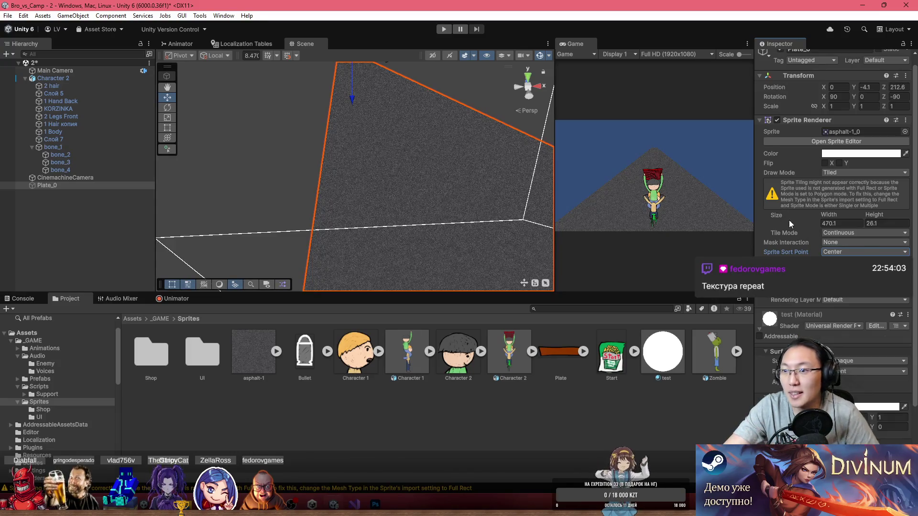
pyautogui.click(846, 173)
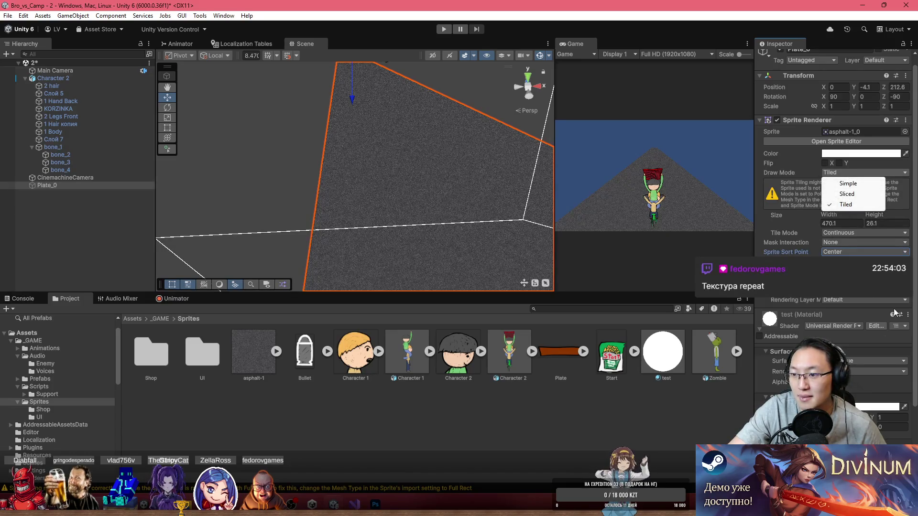
# - Set Sorting Priority to -2 and return Tiling Y to 1 with offset 0
pyautogui.moveTo(915, 331); pyautogui.dragTo(915, 376)
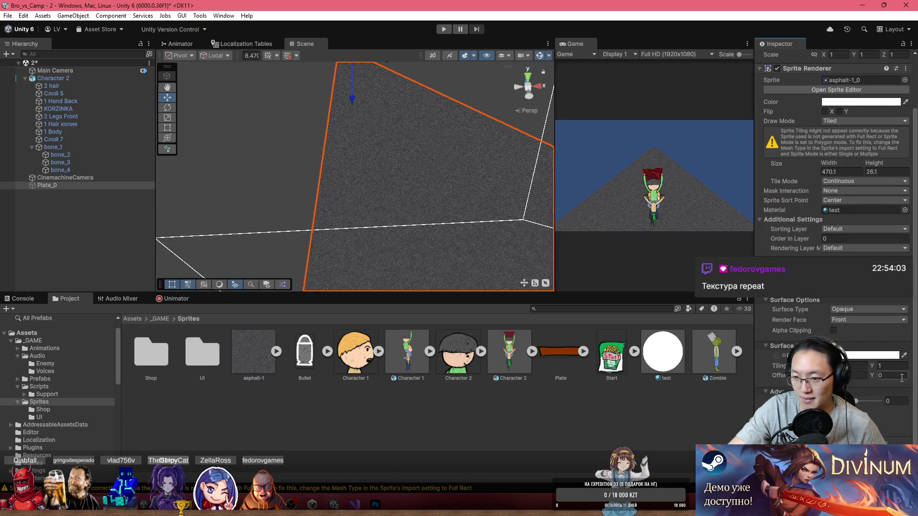
pyautogui.click(854, 401)
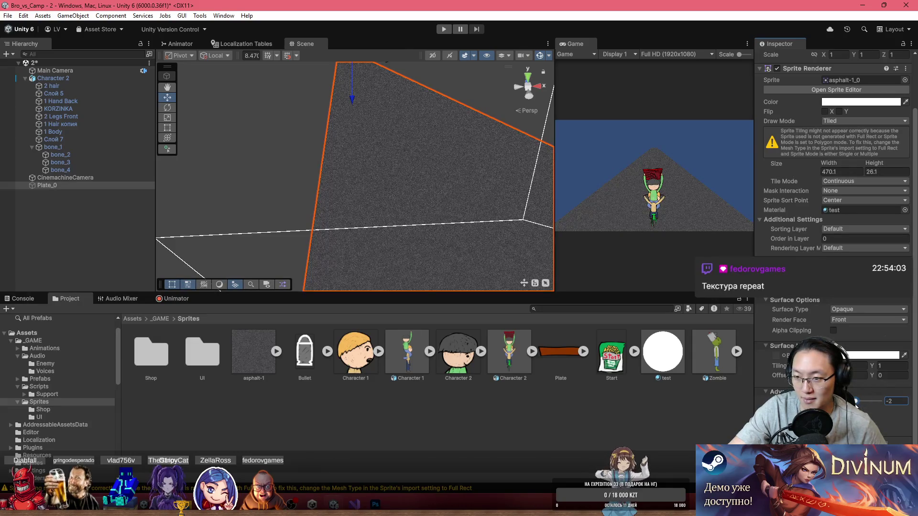
pyautogui.click(851, 375)
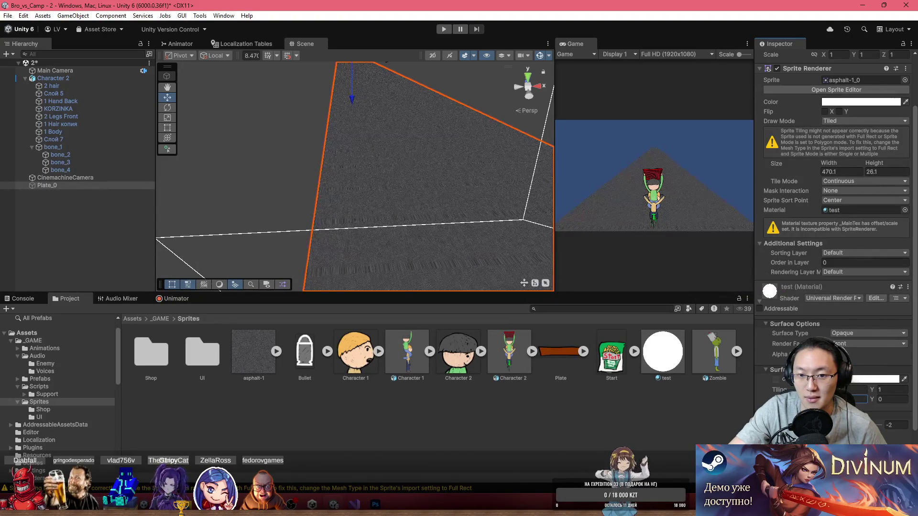
pyautogui.press('Return')
pyautogui.moveTo(868, 376); pyautogui.dragTo(875, 369)
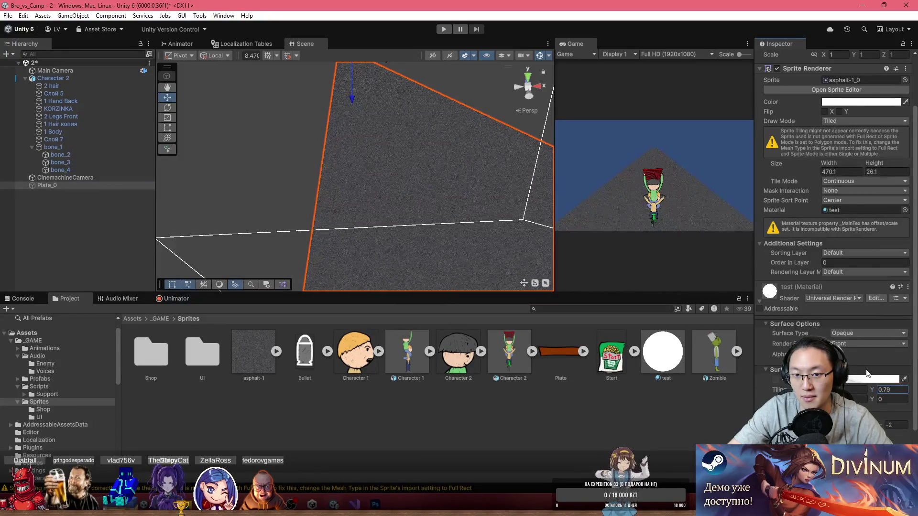
pyautogui.write('1')
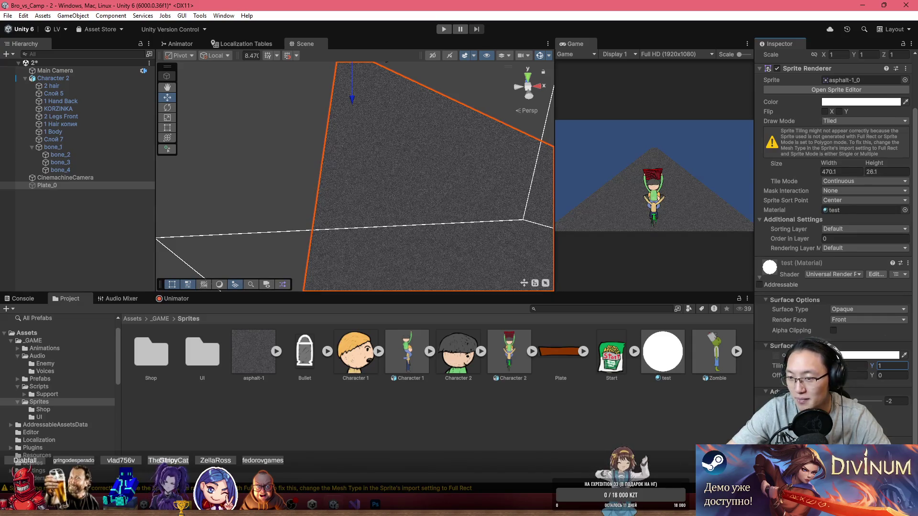
# - Keep Render Face set to Front and Surface Type set to Opaque
pyautogui.click(844, 316)
pyautogui.click(797, 320)
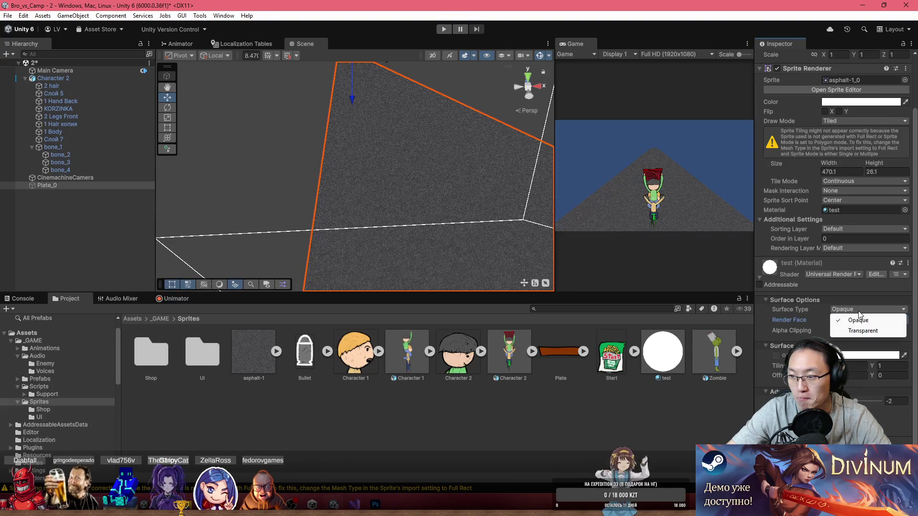
pyautogui.click(781, 319)
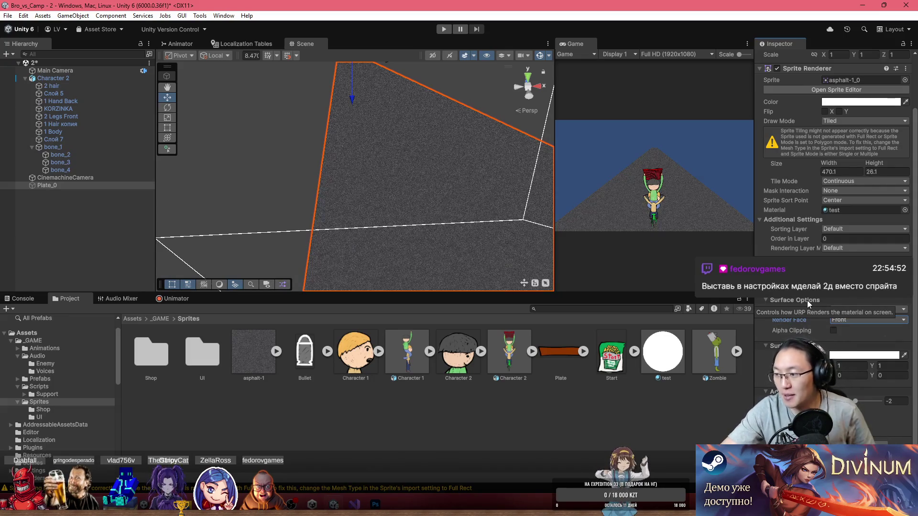
pyautogui.scroll(3, 812, 232)
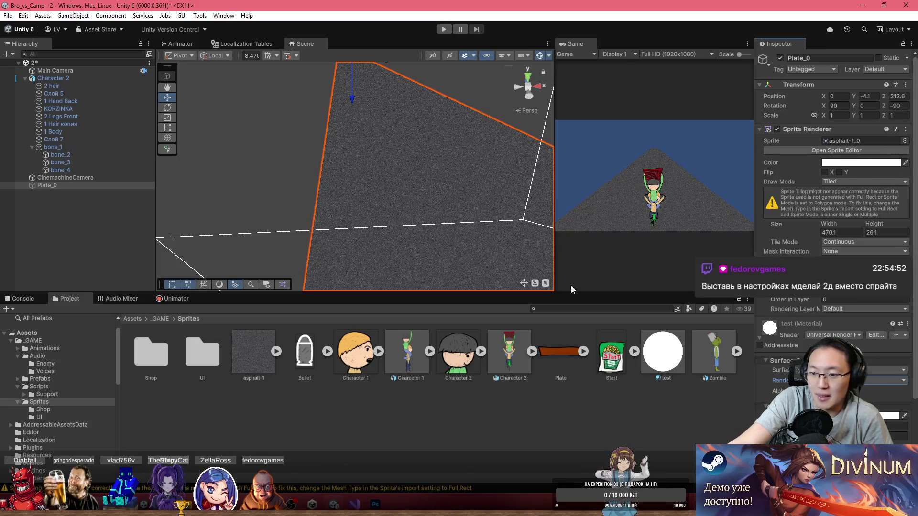
# - Inspect the test material's shader list and white base map colour without changing them
pyautogui.click(251, 360)
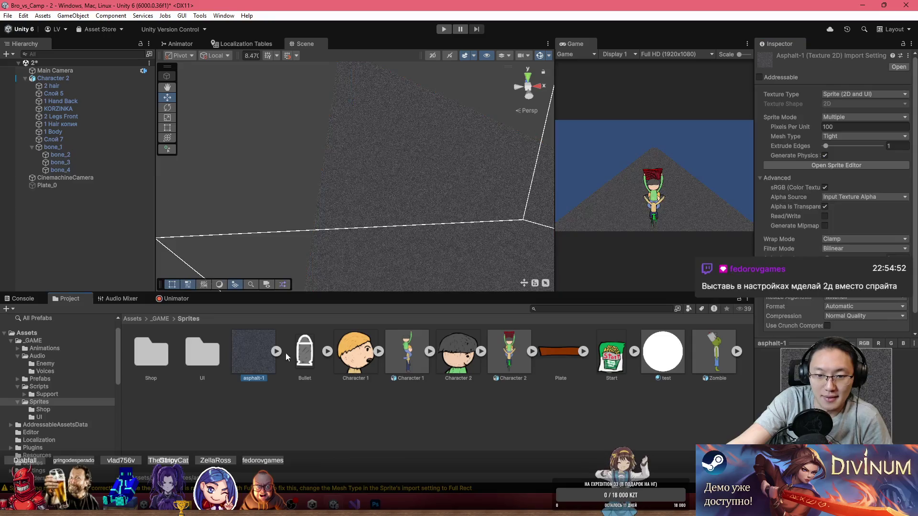
pyautogui.click(654, 347)
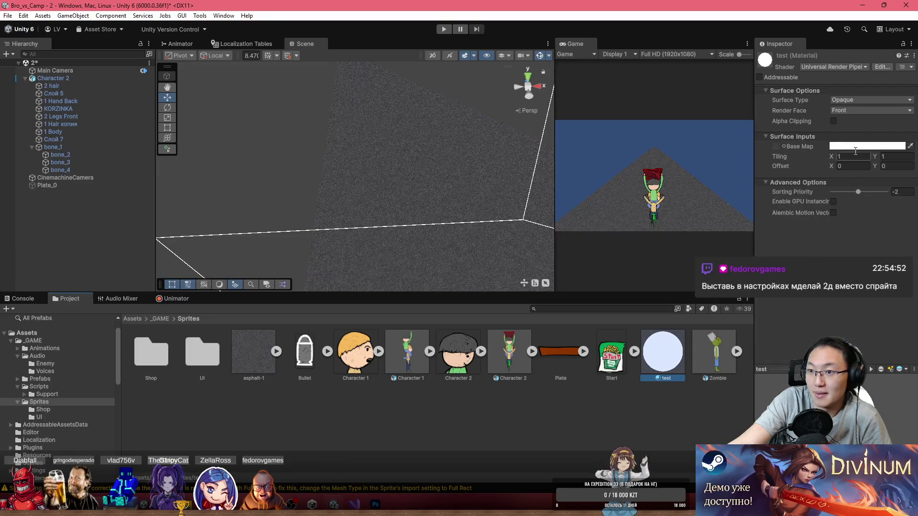
pyautogui.click(840, 63)
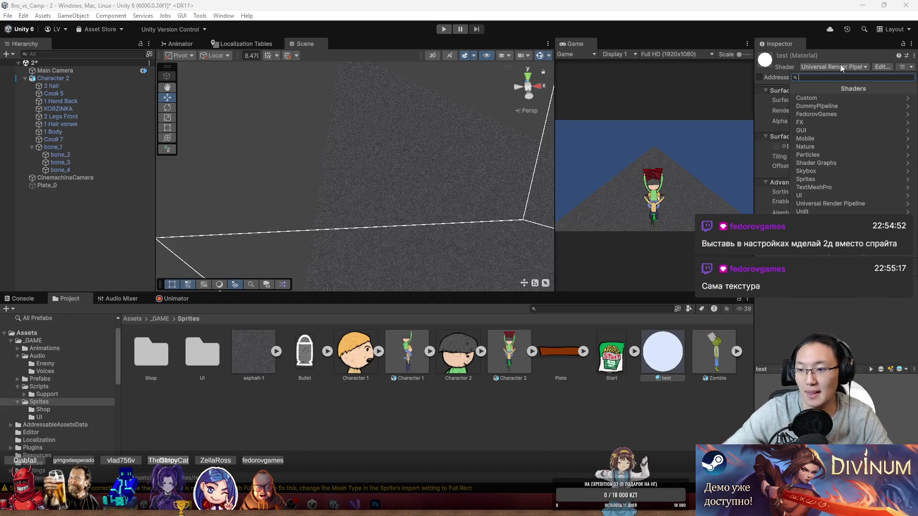
pyautogui.press('Escape')
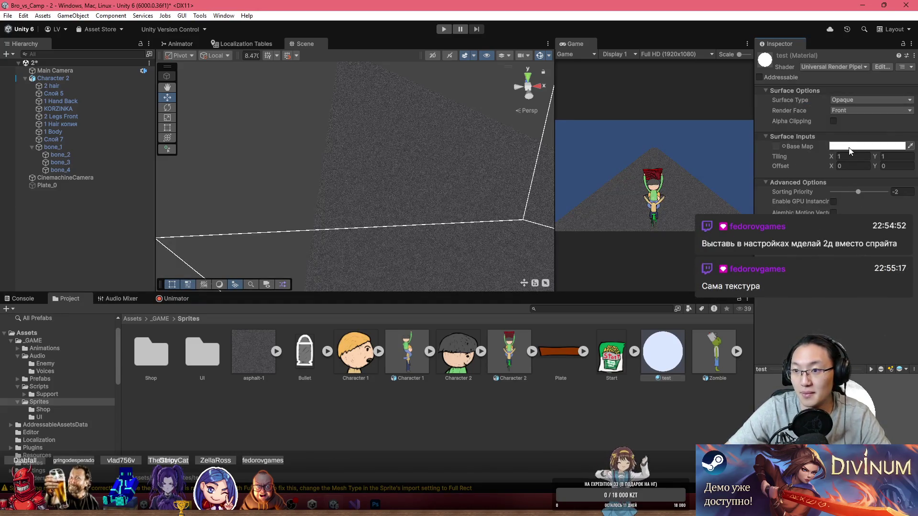
pyautogui.click(849, 146)
pyautogui.press('Escape')
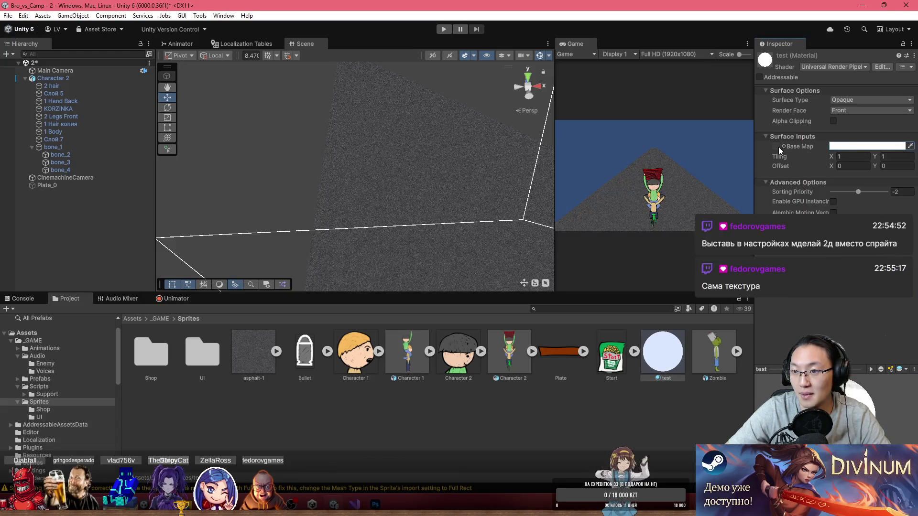
pyautogui.click(776, 148)
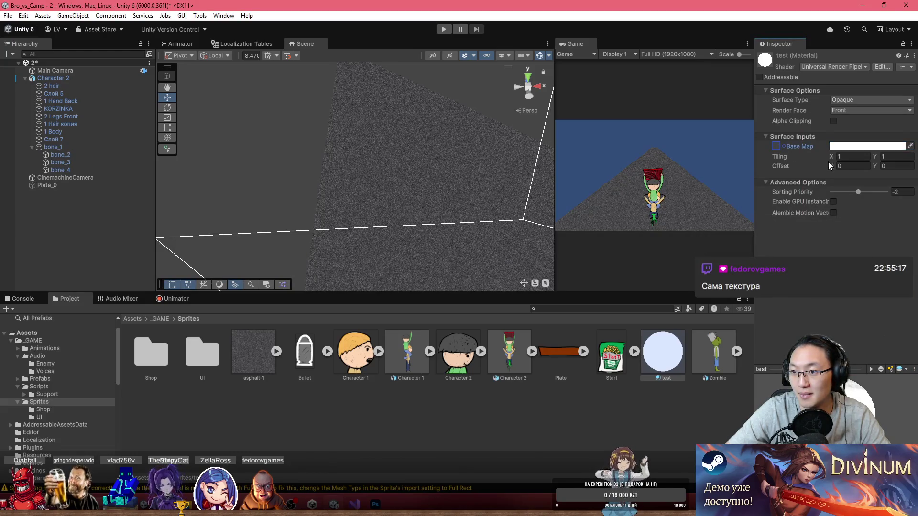
# - Locate Plate_0's asphalt-1 texture and view its Texture Type options
pyautogui.click(413, 184)
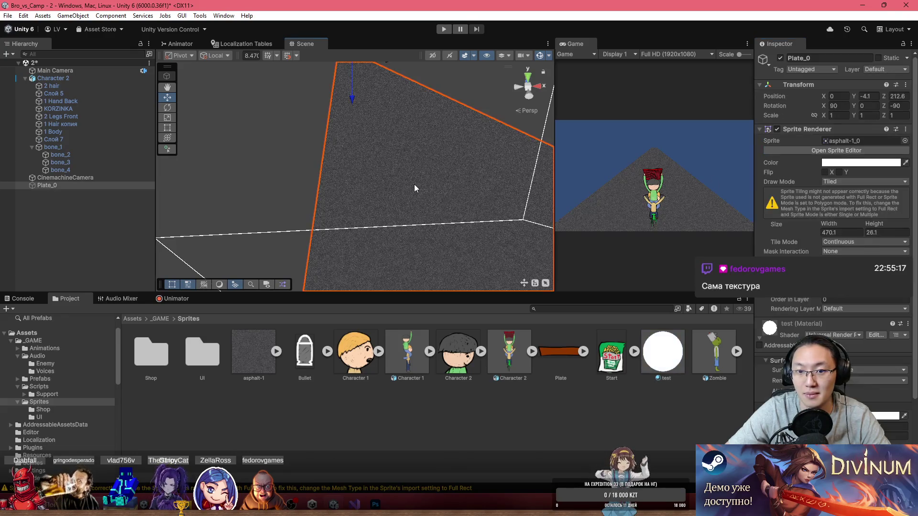
pyautogui.click(852, 142)
pyautogui.click(265, 354)
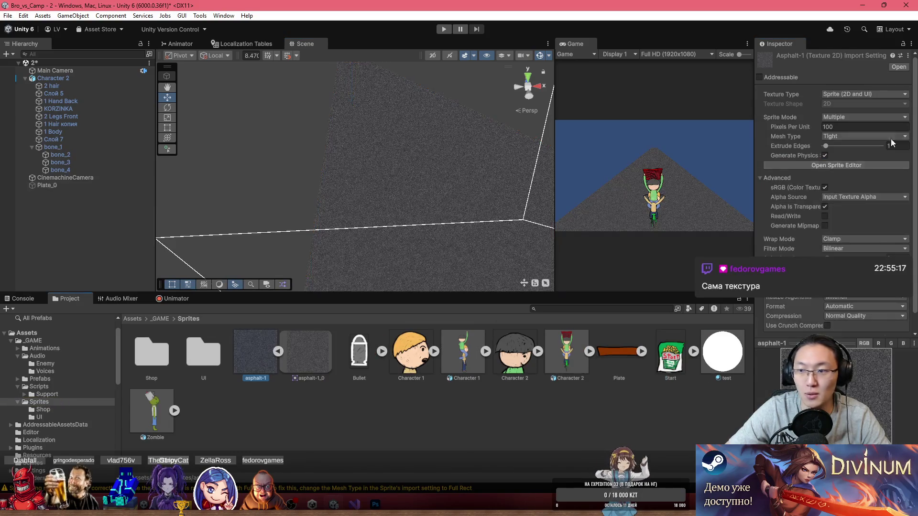
pyautogui.click(873, 95)
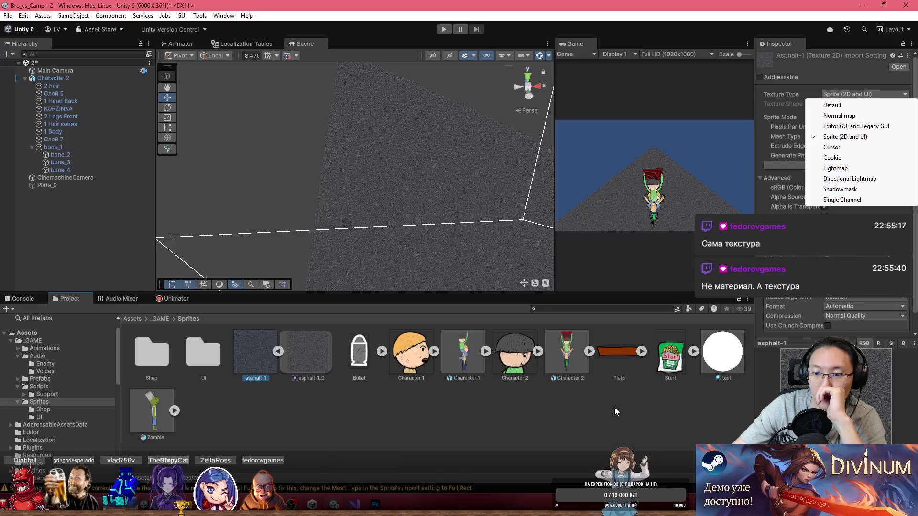
# - Review the test material, asphalt-1 import settings and sliced asphalt-1_0 sprite, then deselect
pyautogui.click(674, 389)
pyautogui.click(719, 359)
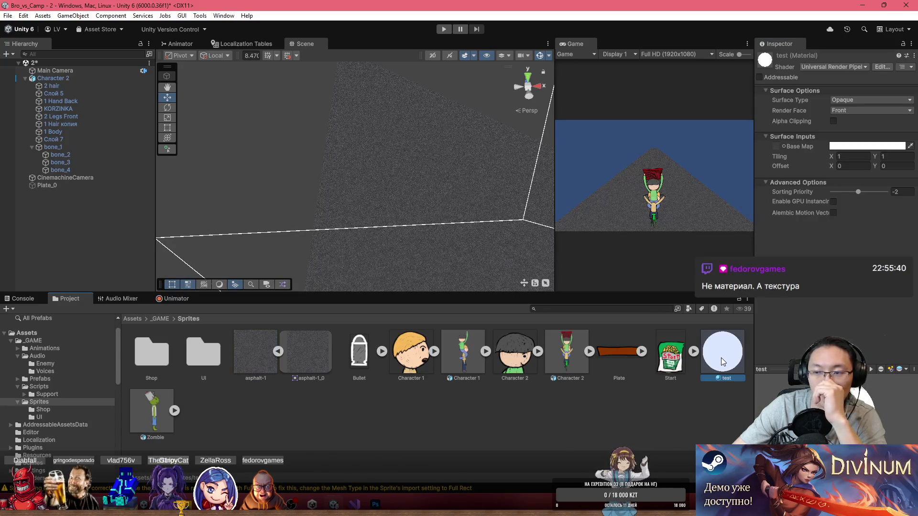
pyautogui.click(265, 352)
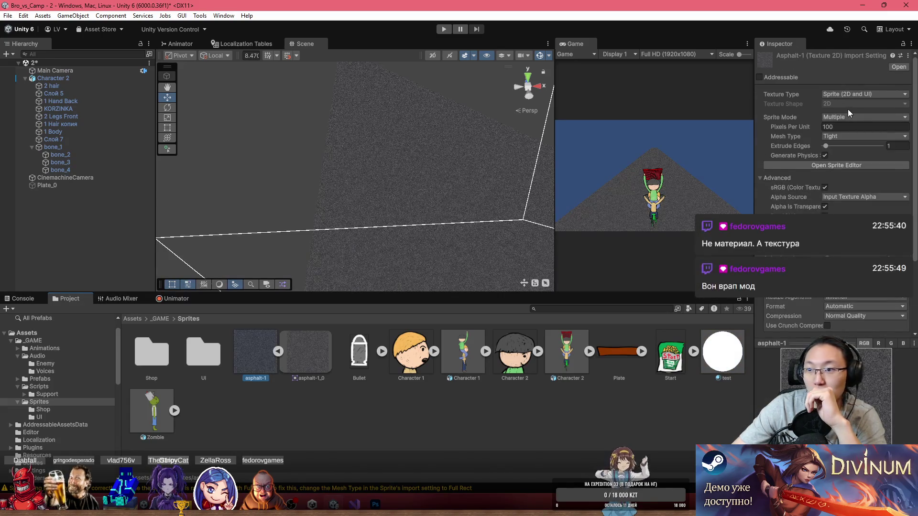
pyautogui.click(309, 343)
pyautogui.click(267, 348)
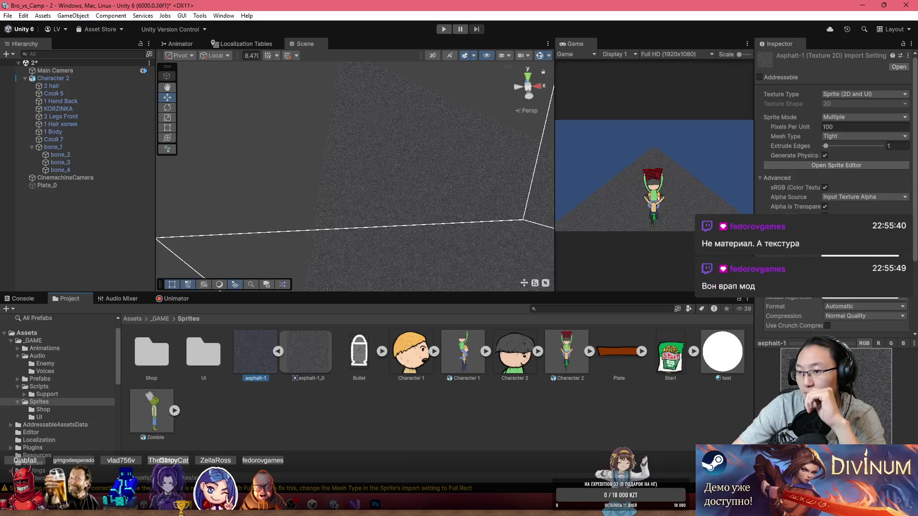
pyautogui.click(390, 415)
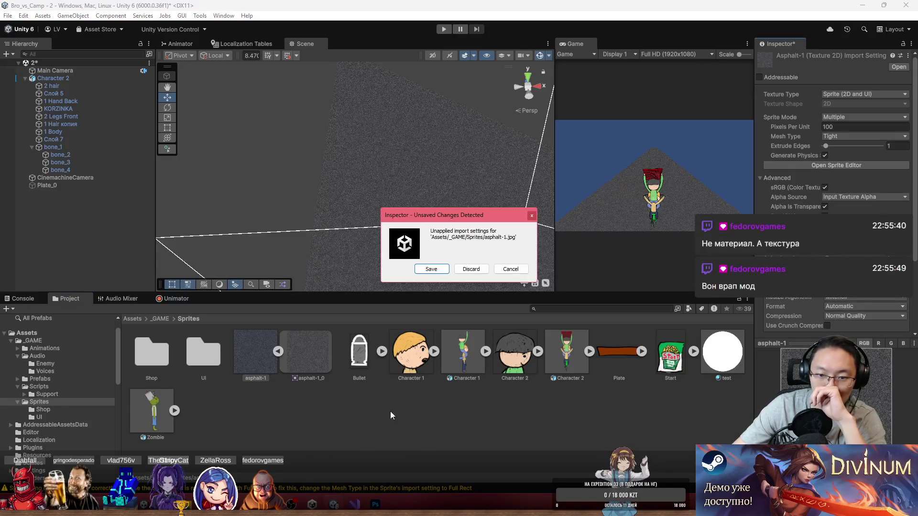
# - Save the asphalt-1 import changes and try Offset X values 9 and 0.09 on Plate_0
pyautogui.click(443, 273)
pyautogui.click(405, 222)
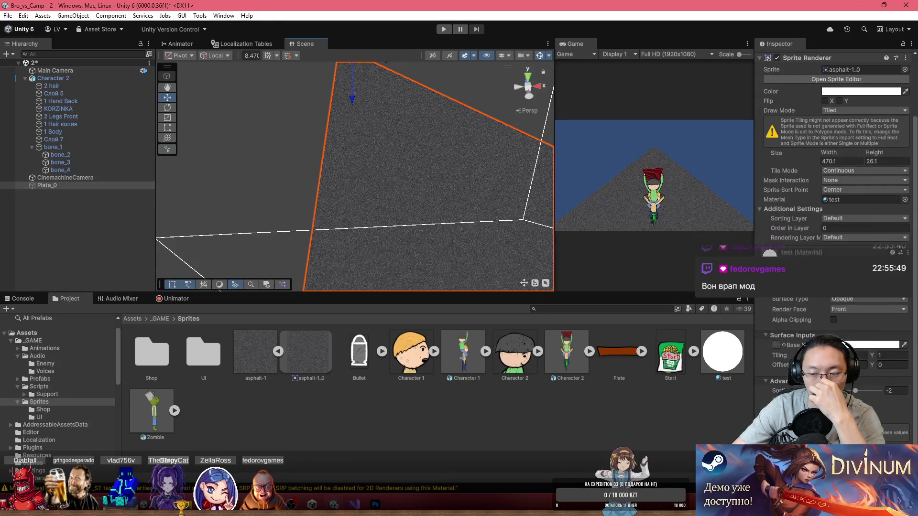
pyautogui.write('-82.09')
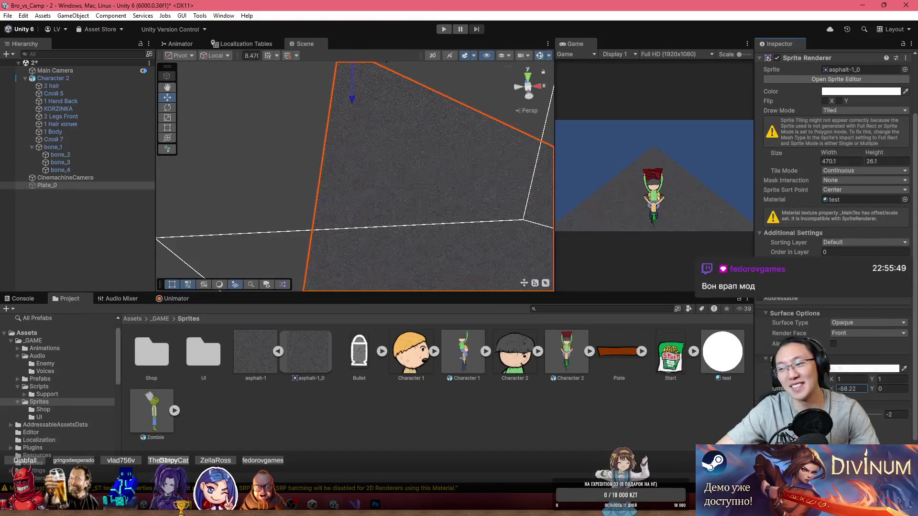
pyautogui.press('Escape')
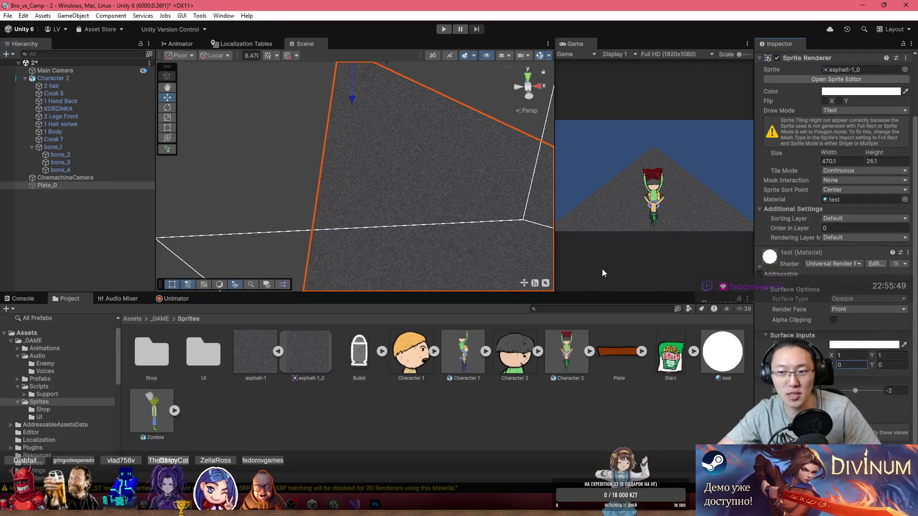
pyautogui.scroll(-5, 493, 243)
pyautogui.scroll(2, 470, 187)
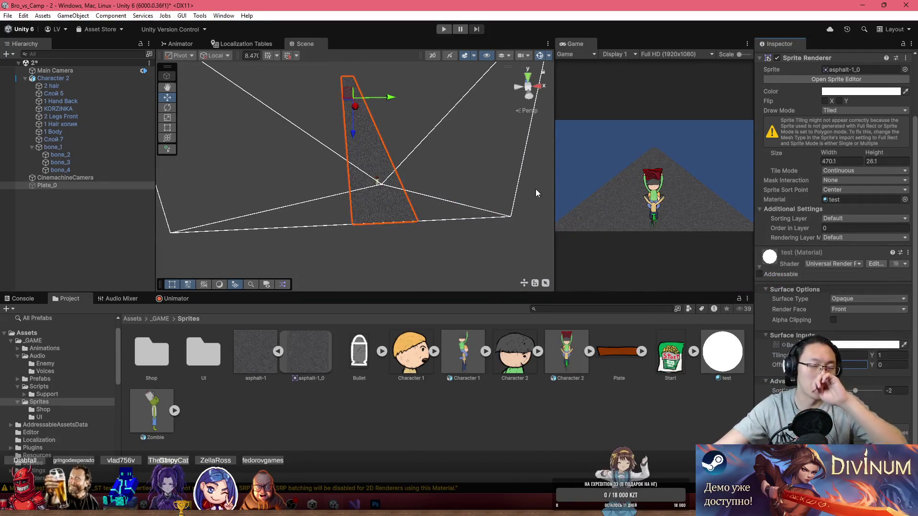
pyautogui.write('0.09')
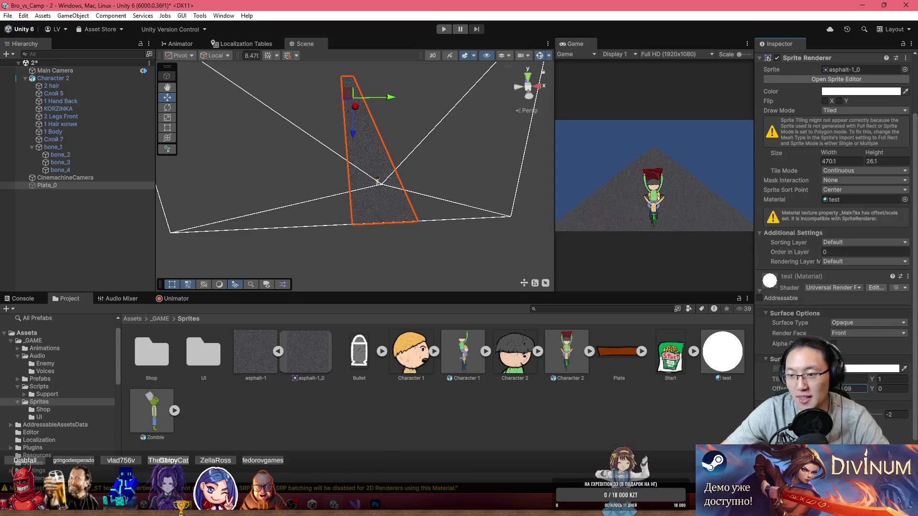
# - Frame and orbit around Plate_0, select the Zombie sprite, and minimise Unity
pyautogui.moveTo(377, 180)
pyautogui.mouseDown()
pyautogui.moveTo(363, 185)
pyautogui.moveTo(665, 157)
pyautogui.moveTo(628, 180)
pyautogui.moveTo(625, 170)
pyautogui.mouseUp()
pyautogui.press('f')
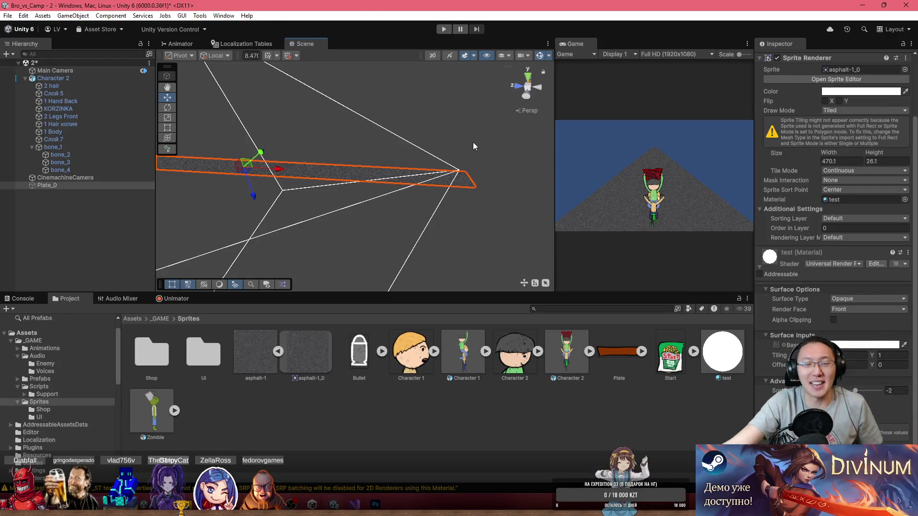
pyautogui.scroll(-4, 426, 175)
pyautogui.scroll(5, 369, 155)
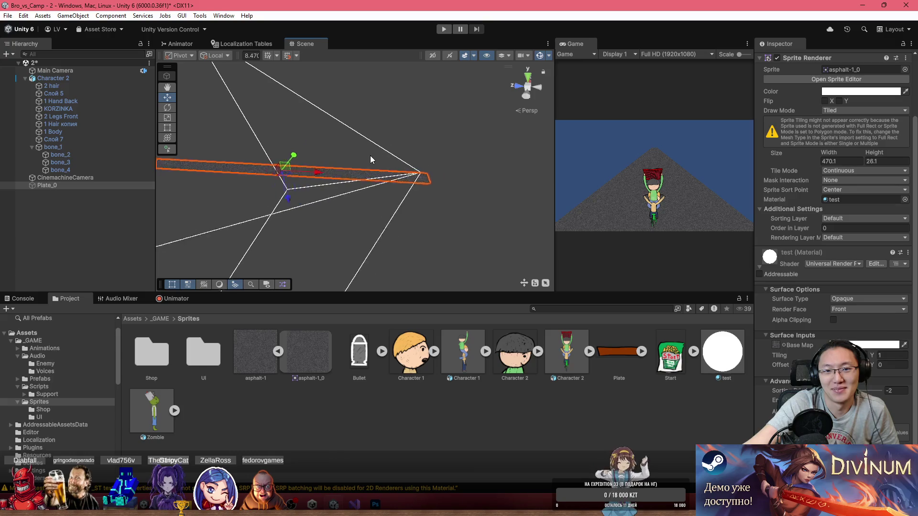
pyautogui.moveTo(485, 188)
pyautogui.mouseDown()
pyautogui.moveTo(369, 161)
pyautogui.moveTo(374, 170)
pyautogui.mouseUp()
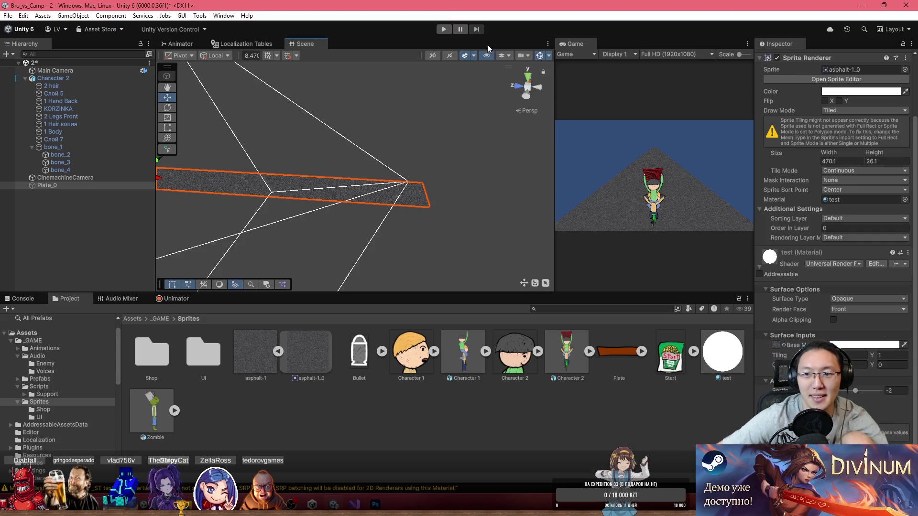
pyautogui.moveTo(341, 167)
pyautogui.mouseDown()
pyautogui.moveTo(473, 153)
pyautogui.moveTo(416, 174)
pyautogui.moveTo(454, 184)
pyautogui.moveTo(423, 184)
pyautogui.mouseUp()
pyautogui.click(148, 405)
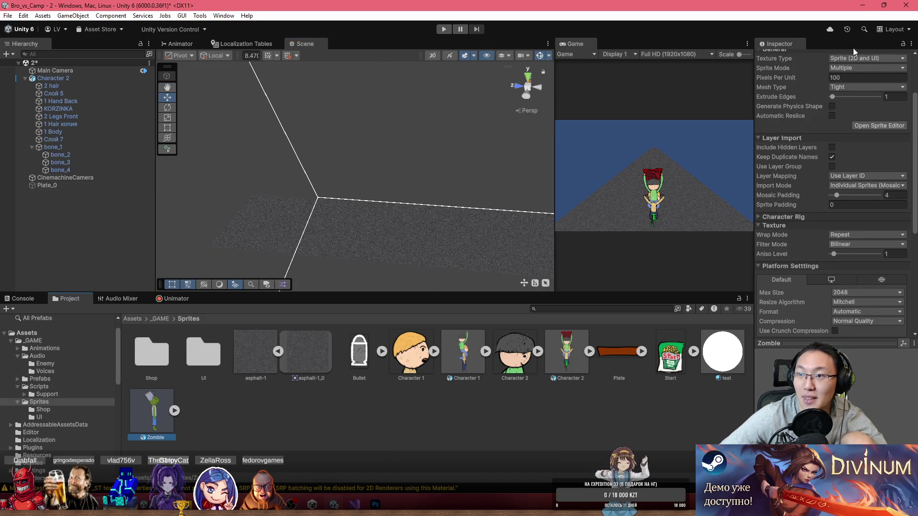
pyautogui.click(865, 6)
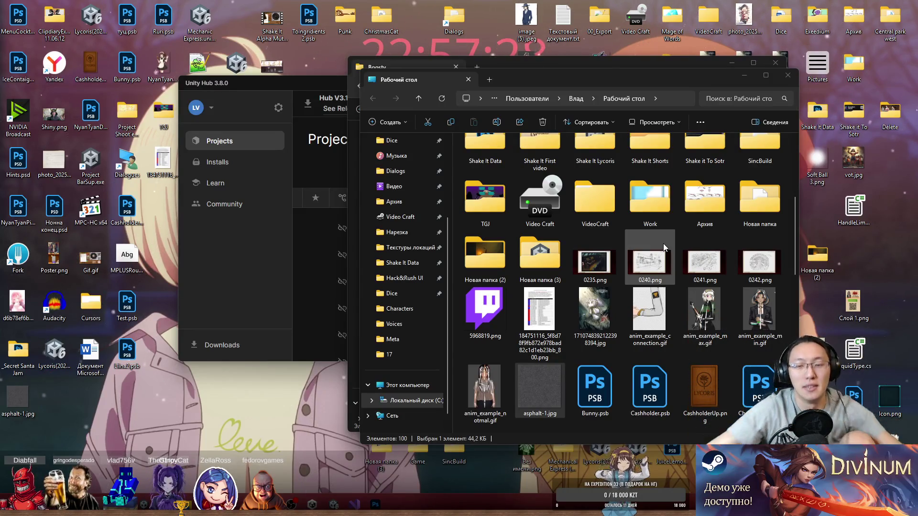
# - Open the _Secret Santa Jam desktop folder and launch Zombie.psb in Photoshop
pyautogui.scroll(3, 690, 351)
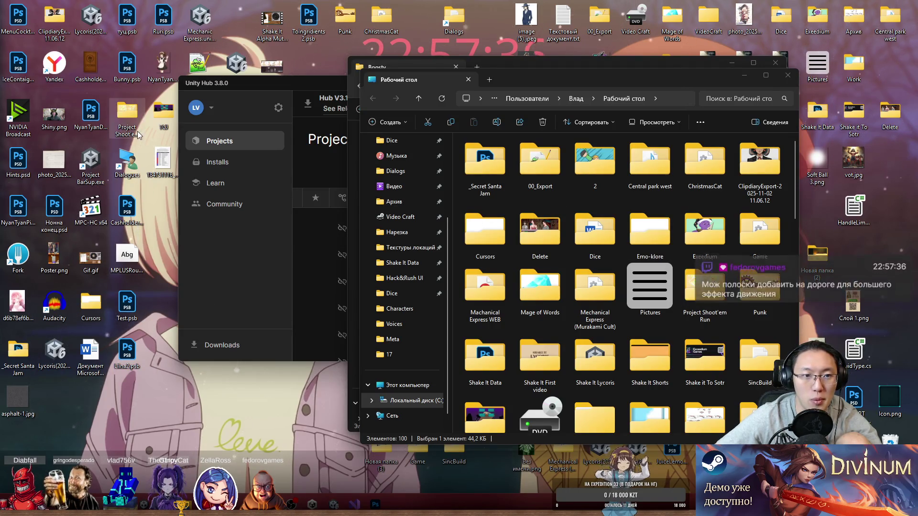
pyautogui.doubleClick(163, 111)
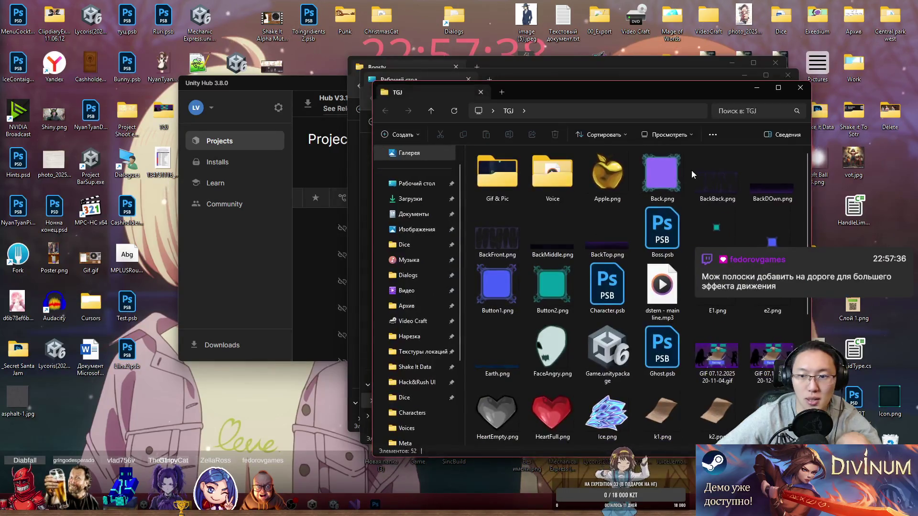
pyautogui.click(800, 87)
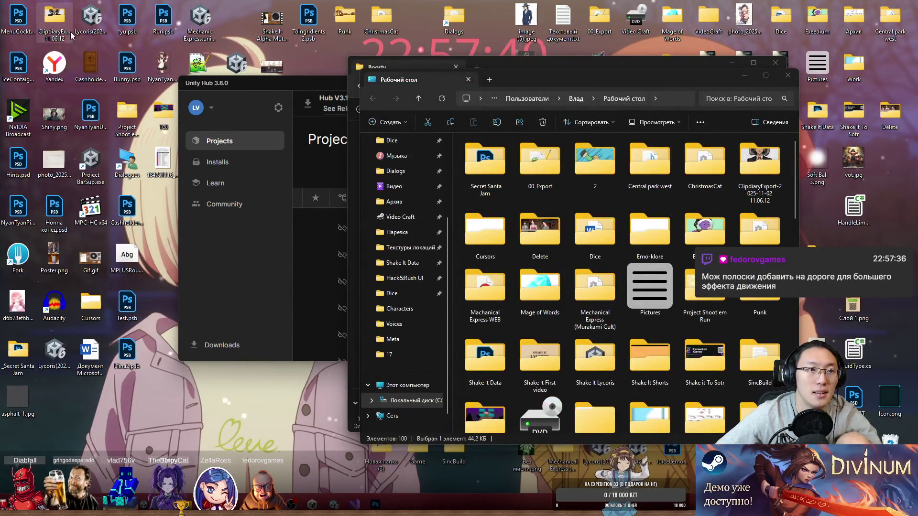
pyautogui.doubleClick(4, 351)
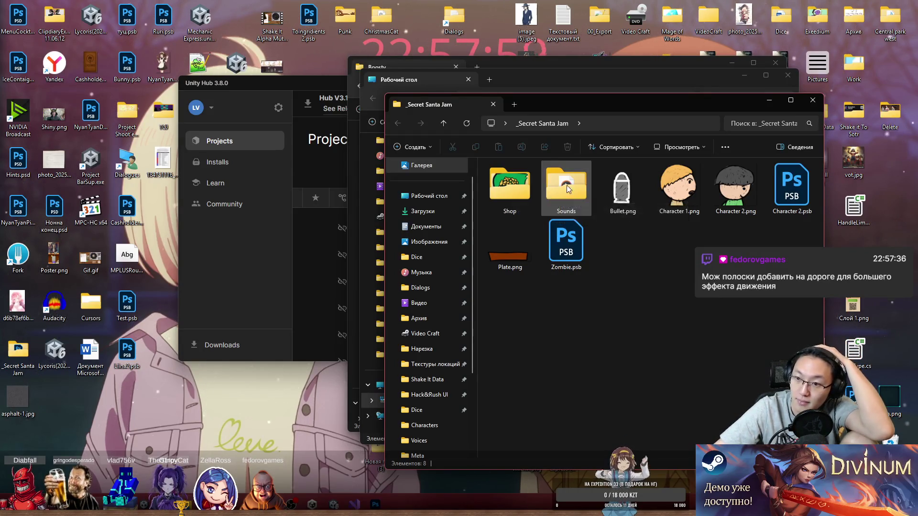
pyautogui.doubleClick(586, 228)
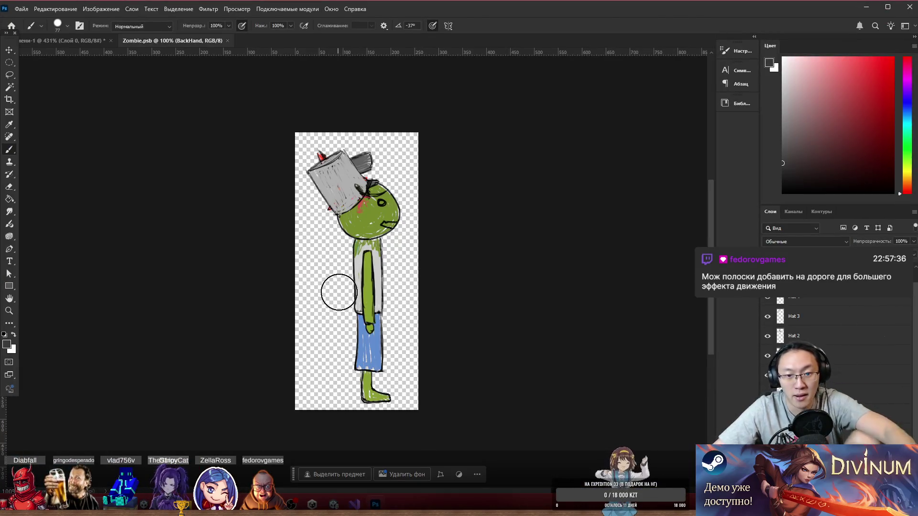
# - Move the arm aside, shift the torso 25 px left and widen it to about 129%
pyautogui.scroll(4, 379, 328)
pyautogui.moveTo(397, 318)
pyautogui.mouseDown()
pyautogui.moveTo(343, 303)
pyautogui.moveTo(329, 312)
pyautogui.moveTo(326, 280)
pyautogui.moveTo(316, 283)
pyautogui.mouseUp()
pyautogui.moveTo(413, 282); pyautogui.dragTo(402, 286)
pyautogui.hotkey('ctrl', 't')
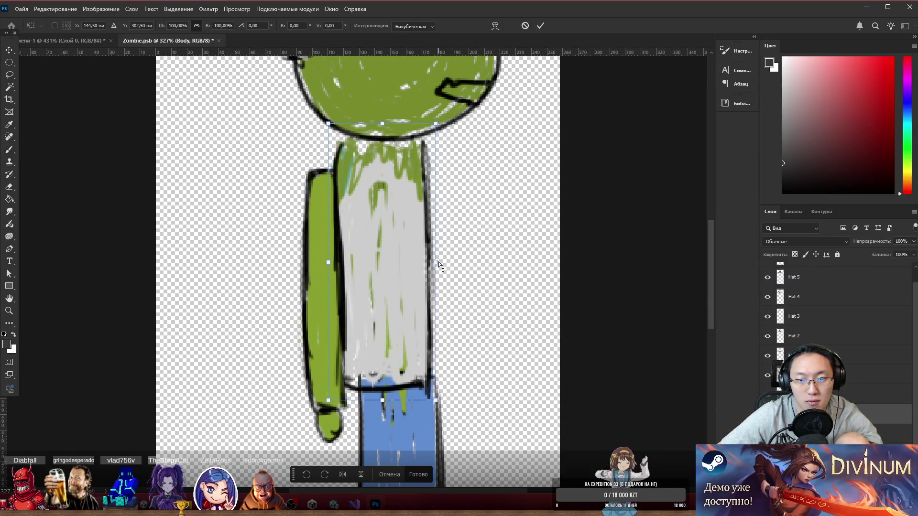
pyautogui.moveTo(438, 261); pyautogui.dragTo(470, 263)
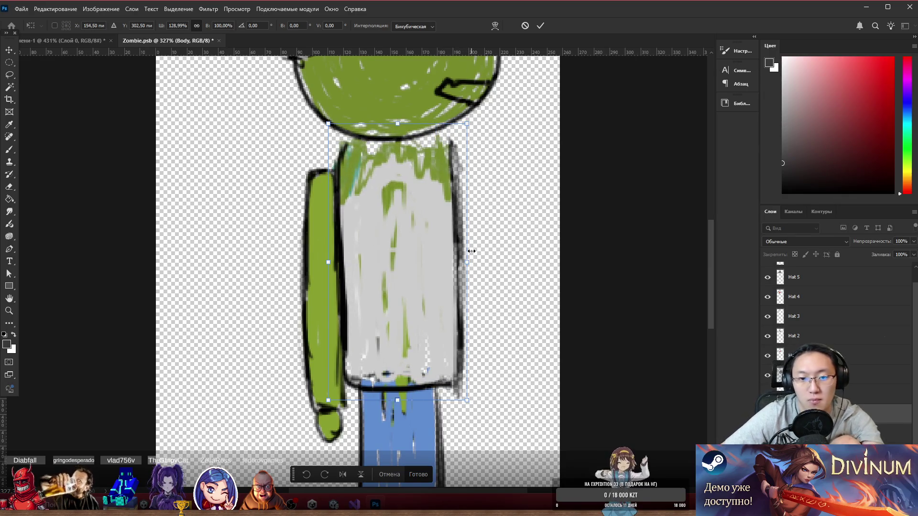
pyautogui.press('Return')
# - Raise the arm about 45 px, copy a leg to the right, lower the front leg and hide the back leg
pyautogui.press('b')
pyautogui.moveTo(325, 261); pyautogui.dragTo(320, 249)
pyautogui.moveTo(400, 409)
pyautogui.mouseDown()
pyautogui.moveTo(493, 416)
pyautogui.moveTo(454, 397)
pyautogui.moveTo(320, 418)
pyautogui.moveTo(351, 413)
pyautogui.mouseUp()
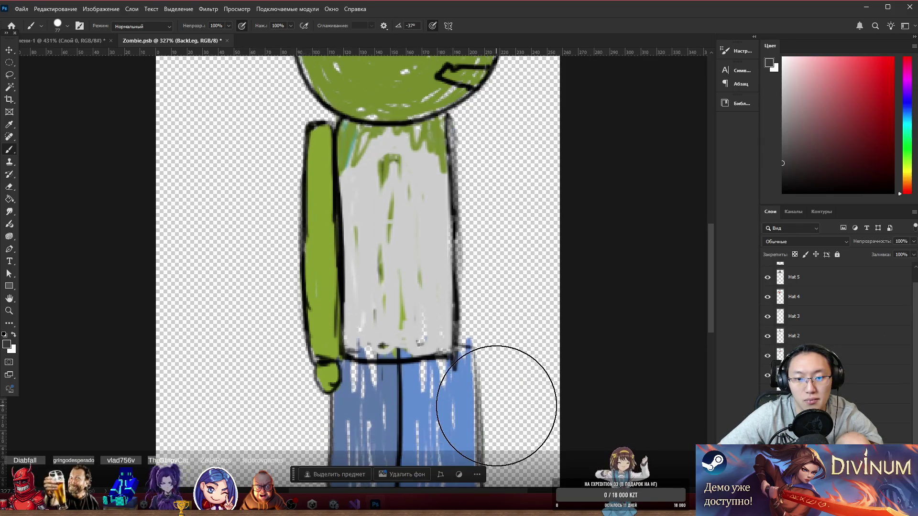
pyautogui.scroll(-3, 496, 406)
pyautogui.scroll(-3, 471, 348)
pyautogui.scroll(3, 455, 409)
pyautogui.scroll(-1, 454, 409)
pyautogui.press('e')
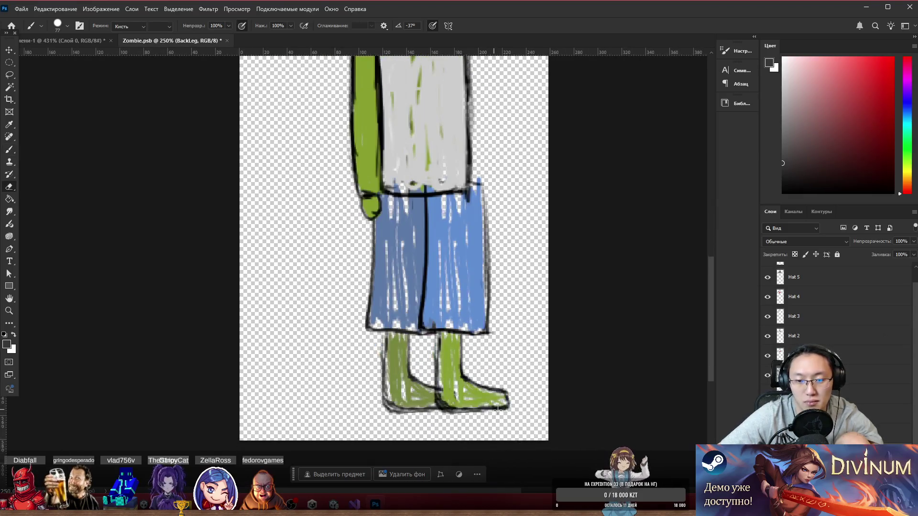
pyautogui.scroll(6, 497, 410)
pyautogui.moveTo(258, 373); pyautogui.dragTo(258, 393)
pyautogui.press('Delete')
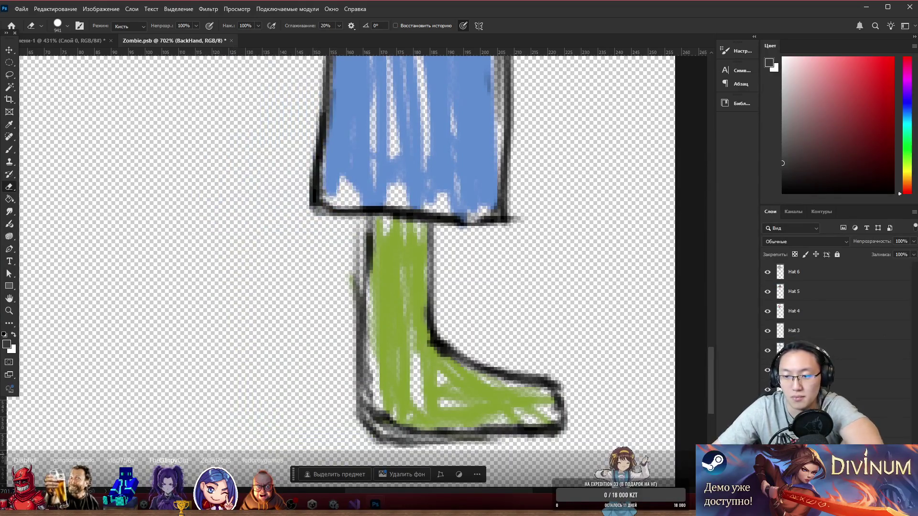
# - On the FrontLeg layer, erase the toe tip of the zombie's front foot
pyautogui.keyDown('ctrl'); pyautogui.click(443, 363); pyautogui.keyUp('ctrl')
pyautogui.moveTo(443, 363)
pyautogui.mouseDown()
pyautogui.moveTo(353, 308)
pyautogui.moveTo(435, 366)
pyautogui.moveTo(309, 308)
pyautogui.moveTo(349, 294)
pyautogui.moveTo(407, 303)
pyautogui.moveTo(400, 297)
pyautogui.mouseUp()
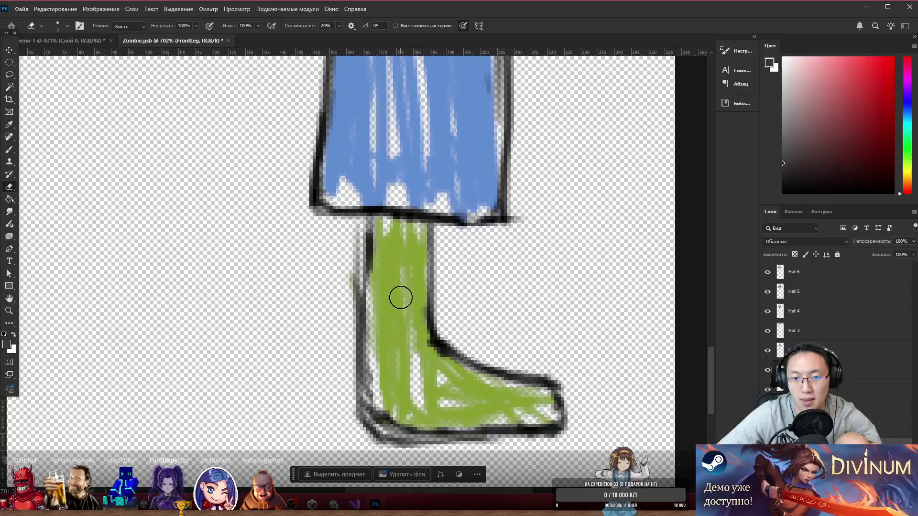
pyautogui.scroll(-5, 512, 337)
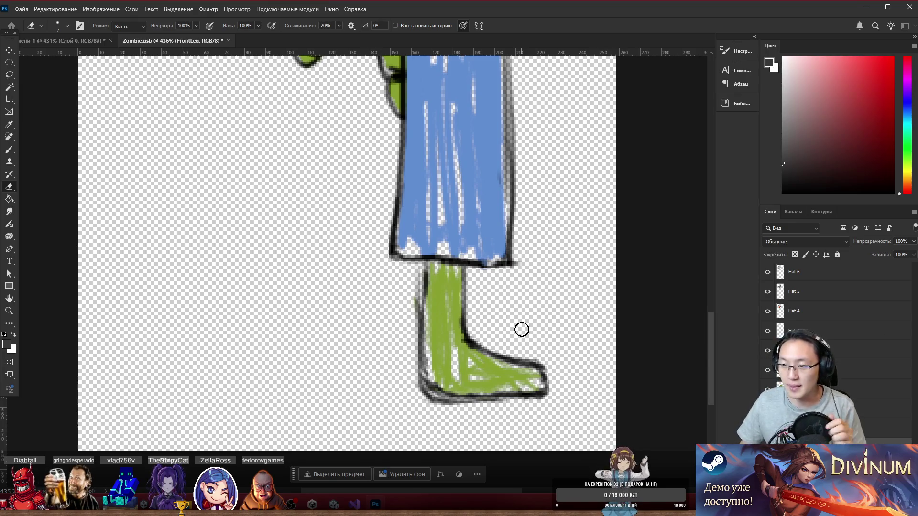
pyautogui.scroll(2, 475, 364)
pyautogui.moveTo(572, 360)
pyautogui.mouseDown()
pyautogui.moveTo(543, 330)
pyautogui.moveTo(511, 334)
pyautogui.moveTo(492, 353)
pyautogui.moveTo(466, 453)
pyautogui.moveTo(500, 406)
pyautogui.moveTo(475, 414)
pyautogui.moveTo(540, 424)
pyautogui.moveTo(496, 426)
pyautogui.mouseUp()
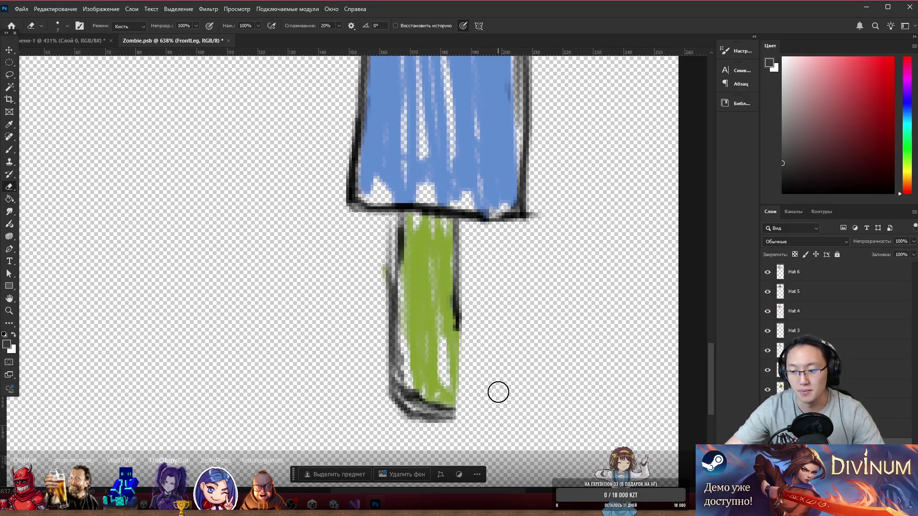
# - Redraw dark outlines along the leg edges with a 13 px brush
pyautogui.press('b')
pyautogui.moveTo(480, 289)
pyautogui.mouseDown()
pyautogui.moveTo(349, 345)
pyautogui.moveTo(328, 338)
pyautogui.mouseUp()
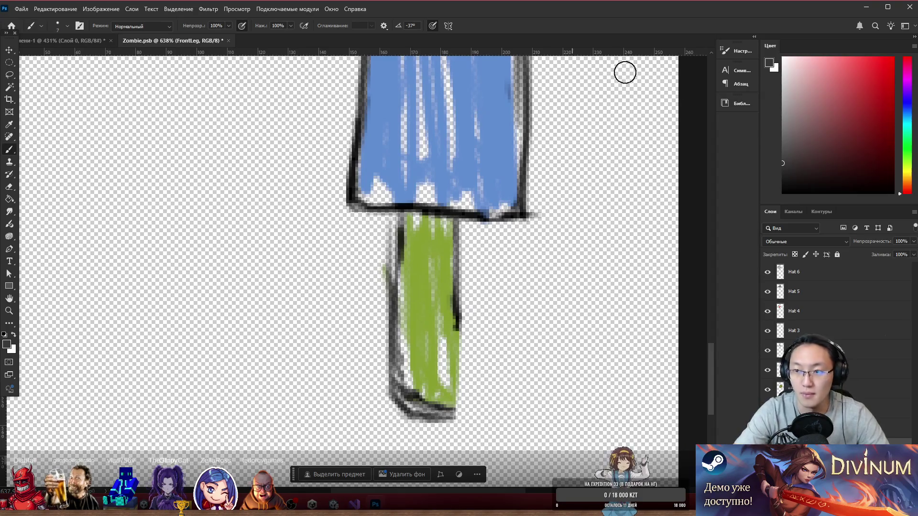
pyautogui.moveTo(468, 338)
pyautogui.mouseDown()
pyautogui.moveTo(455, 303)
pyautogui.moveTo(446, 379)
pyautogui.moveTo(379, 375)
pyautogui.moveTo(388, 298)
pyautogui.moveTo(403, 389)
pyautogui.moveTo(462, 396)
pyautogui.moveTo(403, 324)
pyautogui.moveTo(427, 317)
pyautogui.moveTo(397, 311)
pyautogui.mouseUp()
pyautogui.scroll(-5, 446, 218)
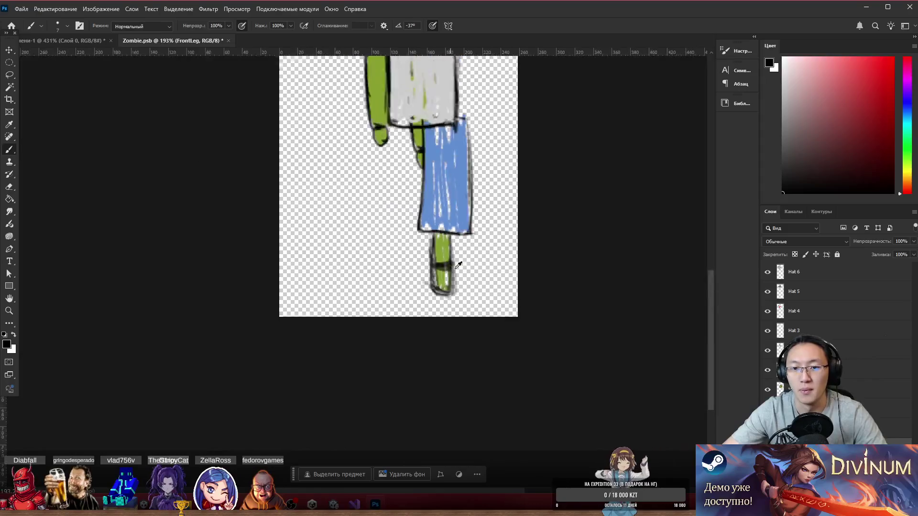
pyautogui.scroll(2, 451, 244)
# - Nudge the front leg slightly down and right, then lasso the lower leg
pyautogui.moveTo(451, 242)
pyautogui.mouseDown()
pyautogui.moveTo(430, 257)
pyautogui.moveTo(442, 247)
pyautogui.moveTo(471, 267)
pyautogui.mouseUp()
pyautogui.hotkey('ctrl', 't')
pyautogui.press('Return')
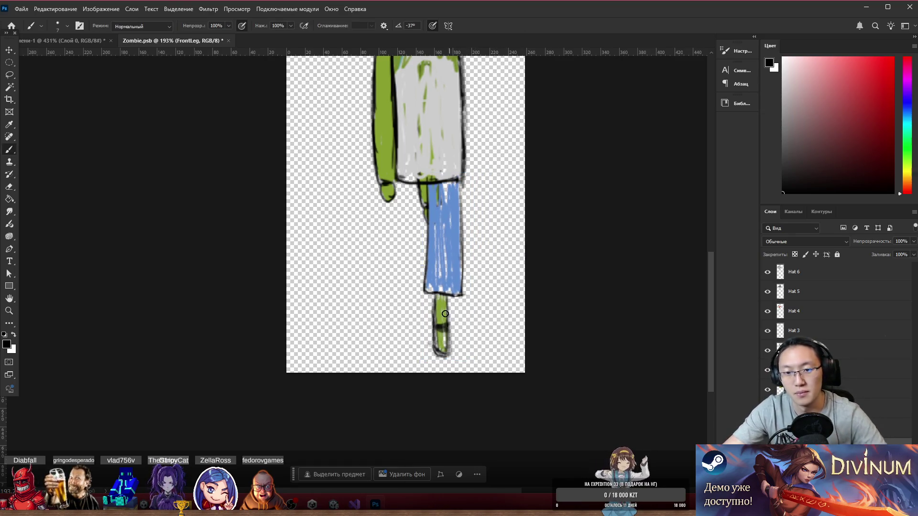
pyautogui.scroll(3, 507, 342)
pyautogui.press('l')
pyautogui.moveTo(425, 274); pyautogui.dragTo(352, 287)
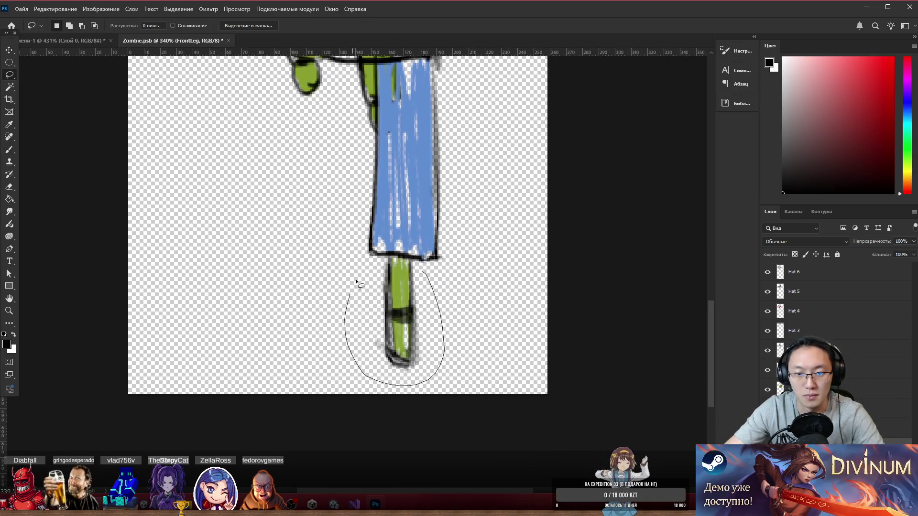
# - Squash the selected lower leg shorter and stretch the shorts down to meet it
pyautogui.moveTo(383, 260); pyautogui.dragTo(385, 262)
pyautogui.press('b')
pyautogui.hotkey('shift', 'F5')
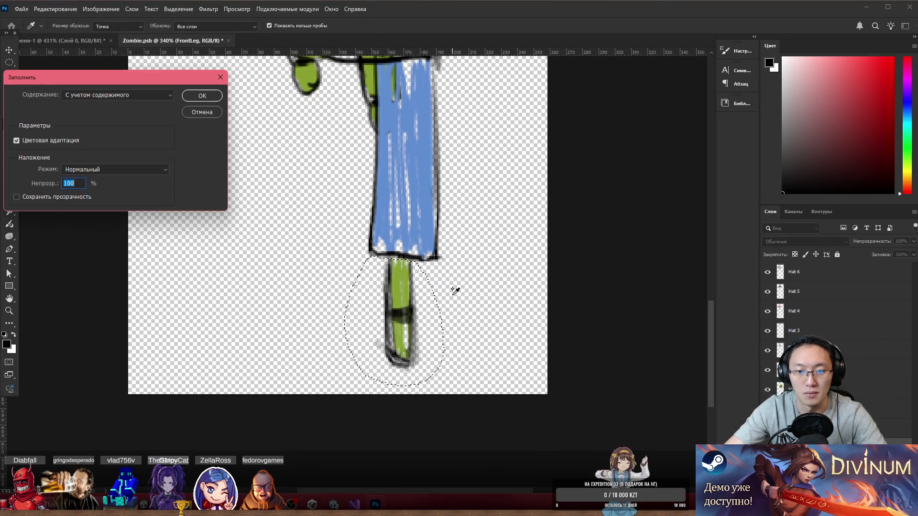
pyautogui.press('Escape')
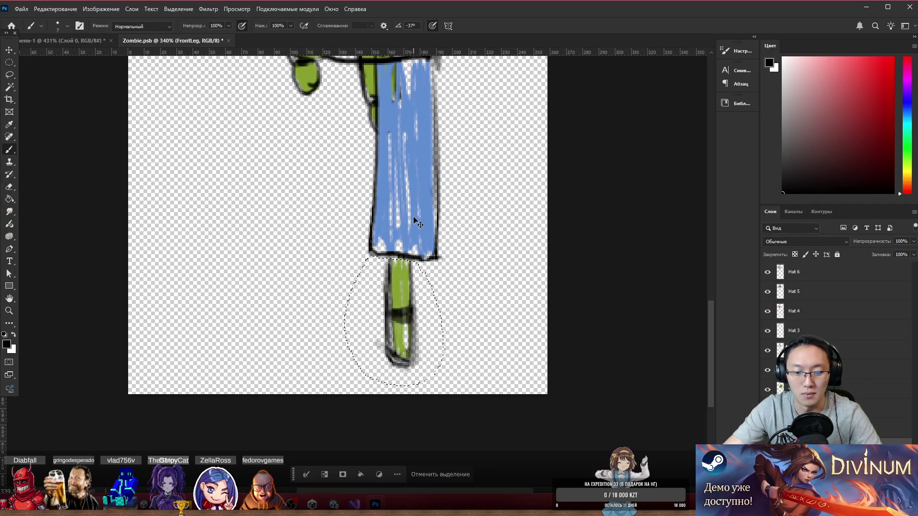
pyautogui.hotkey('ctrl', 't')
pyautogui.moveTo(394, 386); pyautogui.dragTo(399, 341)
pyautogui.press('Return')
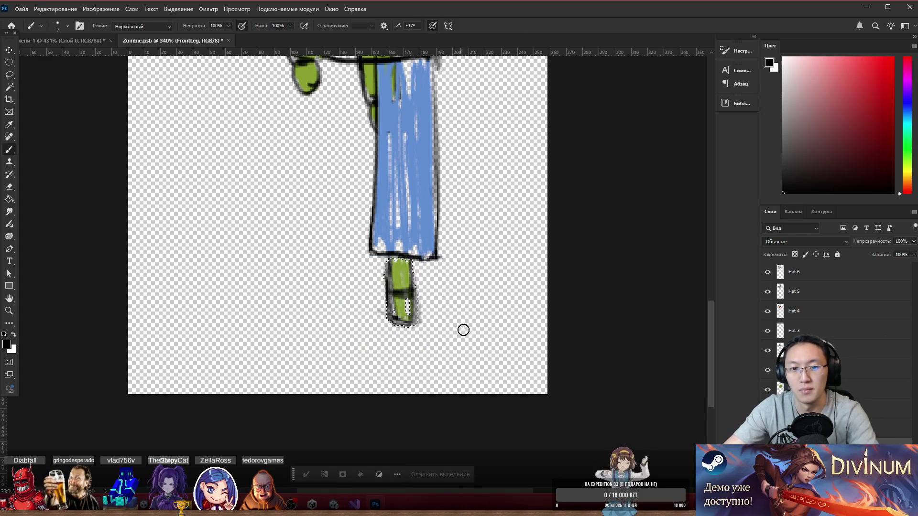
pyautogui.scroll(-2, 454, 244)
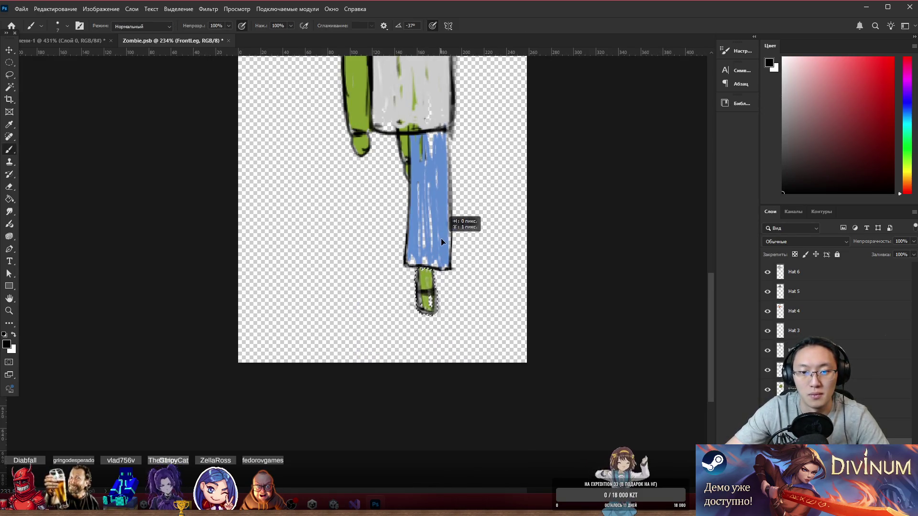
pyautogui.click(438, 474)
pyautogui.moveTo(420, 220); pyautogui.dragTo(451, 218)
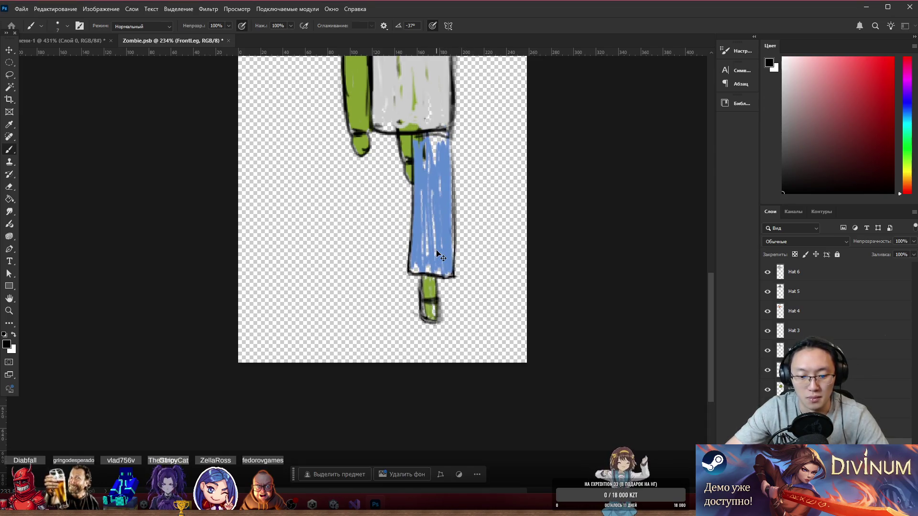
# - Place a horizontally flipped copy of the leg on the left and merge it into FrontLeg
pyautogui.moveTo(433, 254); pyautogui.dragTo(376, 255)
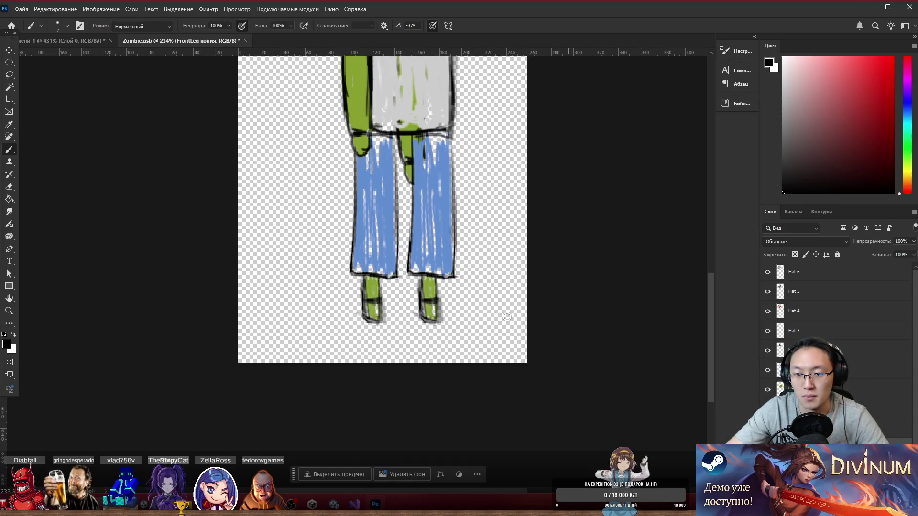
pyautogui.hotkey('ctrl', 't')
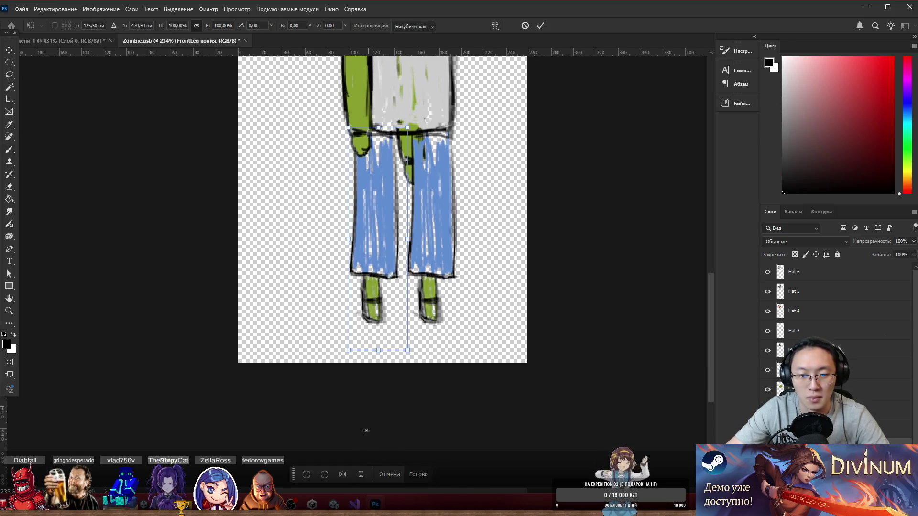
pyautogui.click(342, 474)
pyautogui.click(423, 471)
pyautogui.moveTo(385, 221)
pyautogui.mouseDown()
pyautogui.moveTo(442, 244)
pyautogui.moveTo(478, 208)
pyautogui.moveTo(467, 210)
pyautogui.mouseUp()
pyautogui.hotkey('ctrl', 'e')
pyautogui.scroll(-2, 473, 244)
pyautogui.scroll(2, 439, 178)
pyautogui.hotkey('ctrl', 't')
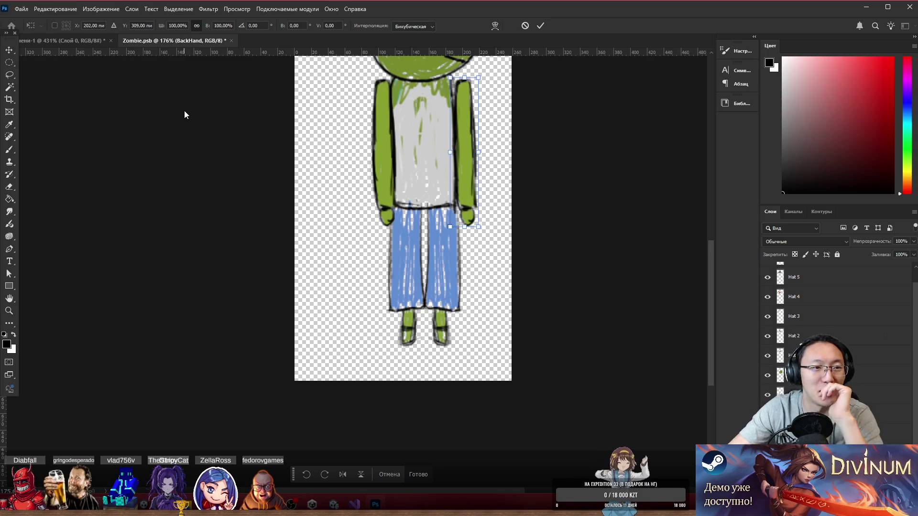
# - Flip the back arm horizontally, nudge it left, and reseat the bucket hat on the head
pyautogui.click(342, 474)
pyautogui.moveTo(470, 182); pyautogui.dragTo(464, 183)
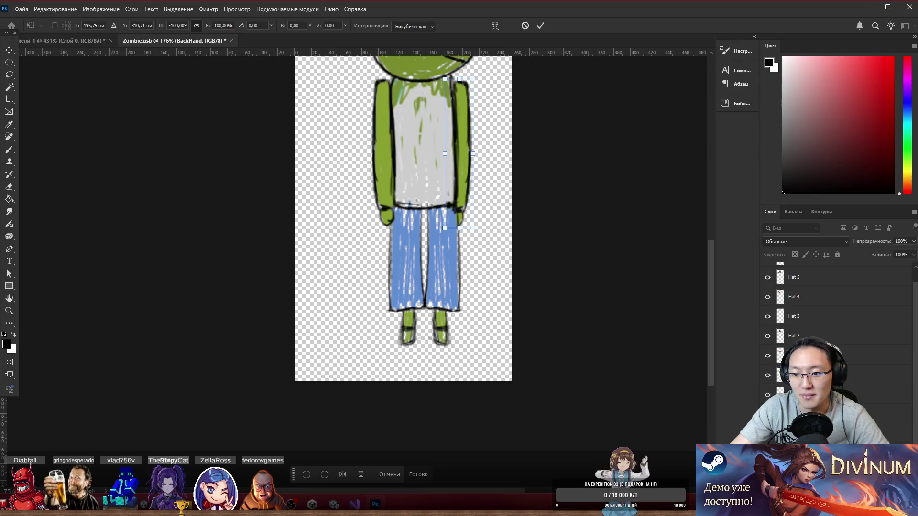
pyautogui.press('Return')
pyautogui.scroll(5, 478, 191)
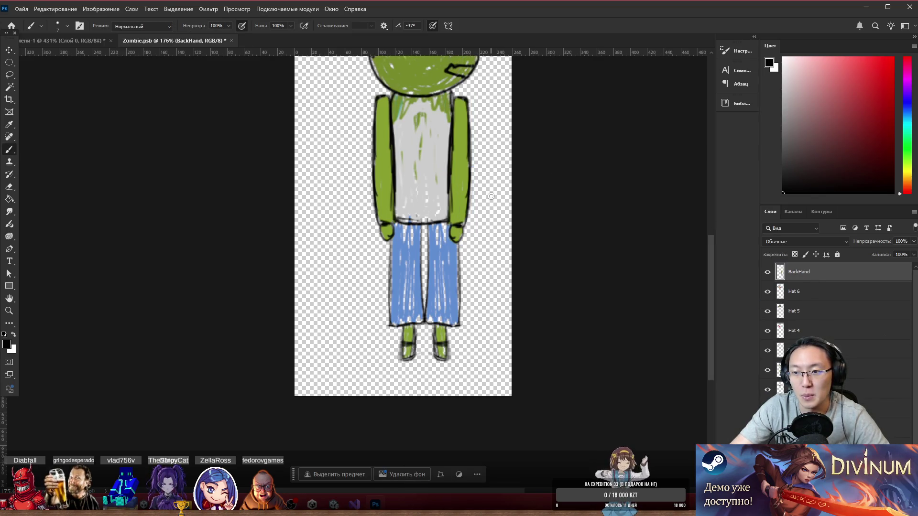
pyautogui.moveTo(385, 132)
pyautogui.mouseDown()
pyautogui.moveTo(532, 119)
pyautogui.moveTo(402, 131)
pyautogui.moveTo(388, 146)
pyautogui.moveTo(398, 151)
pyautogui.mouseUp()
pyautogui.scroll(5, 444, 173)
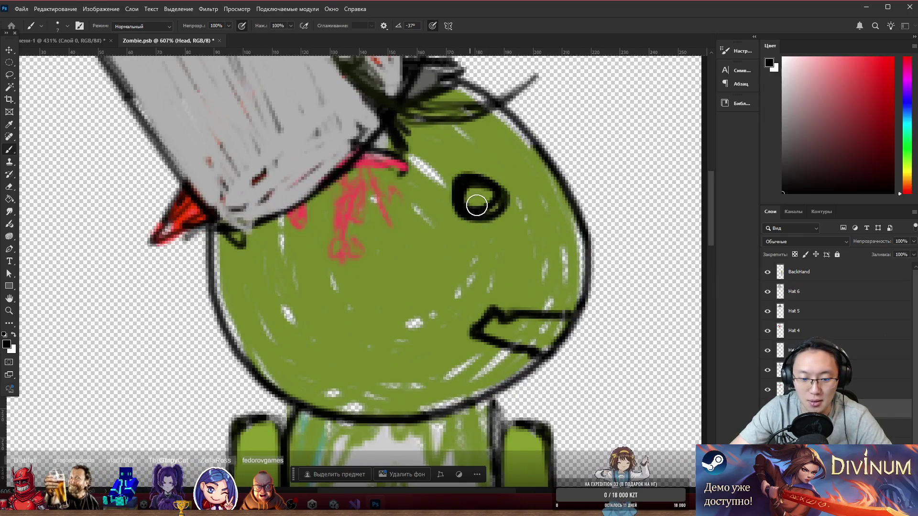
# - Paint dark rings around both eyes and a wide black grimacing mouth, covering the cheek line in green
pyautogui.moveTo(349, 201)
pyautogui.mouseDown()
pyautogui.moveTo(303, 219)
pyautogui.moveTo(329, 225)
pyautogui.mouseUp()
pyautogui.moveTo(480, 189)
pyautogui.mouseDown()
pyautogui.moveTo(483, 201)
pyautogui.moveTo(444, 196)
pyautogui.mouseUp()
pyautogui.moveTo(306, 222); pyautogui.dragTo(344, 211)
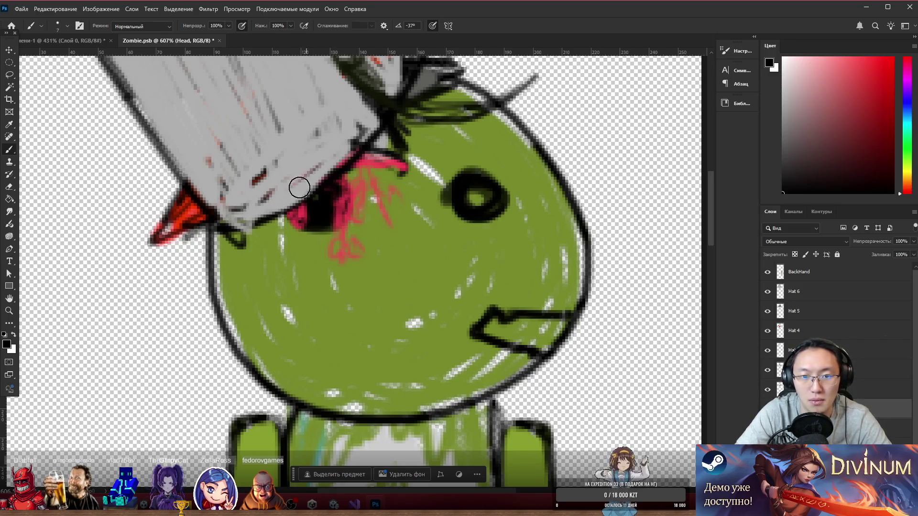
pyautogui.hotkey('ctrl', 'z')
pyautogui.hotkey('ctrl', 'z')
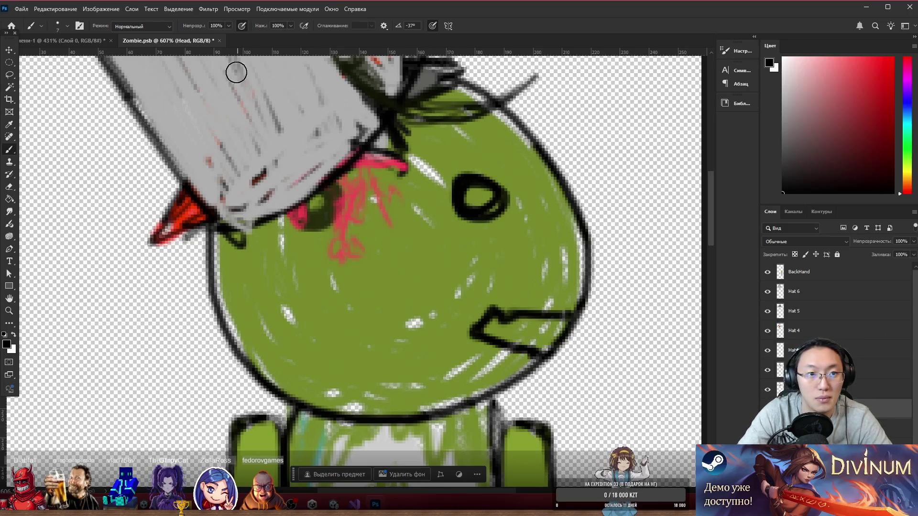
pyautogui.moveTo(308, 195)
pyautogui.mouseDown()
pyautogui.moveTo(297, 194)
pyautogui.moveTo(337, 210)
pyautogui.mouseUp()
pyautogui.moveTo(471, 196)
pyautogui.mouseDown()
pyautogui.moveTo(504, 197)
pyautogui.moveTo(485, 203)
pyautogui.mouseUp()
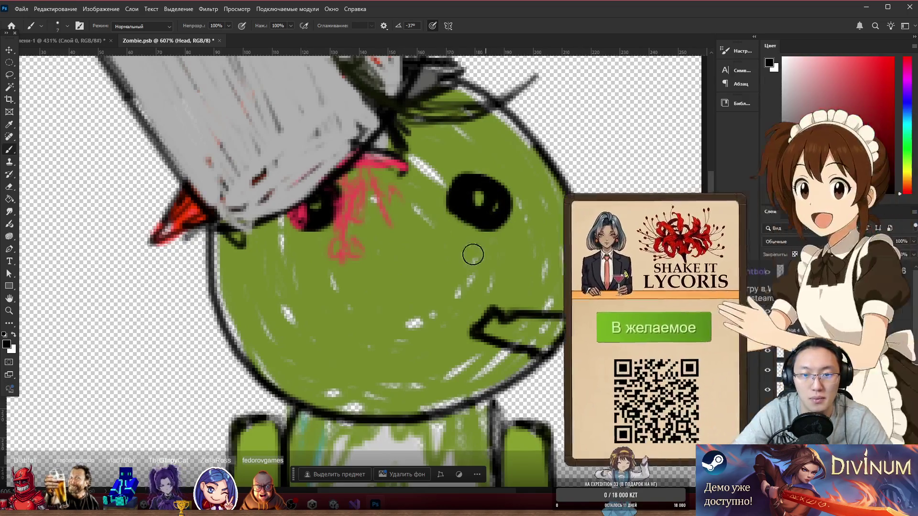
pyautogui.moveTo(327, 325)
pyautogui.mouseDown()
pyautogui.moveTo(470, 354)
pyautogui.moveTo(342, 358)
pyautogui.moveTo(437, 349)
pyautogui.moveTo(495, 303)
pyautogui.moveTo(485, 352)
pyautogui.moveTo(526, 316)
pyautogui.moveTo(514, 355)
pyautogui.mouseUp()
pyautogui.keyDown('alt'); pyautogui.click(497, 297); pyautogui.keyUp('alt')
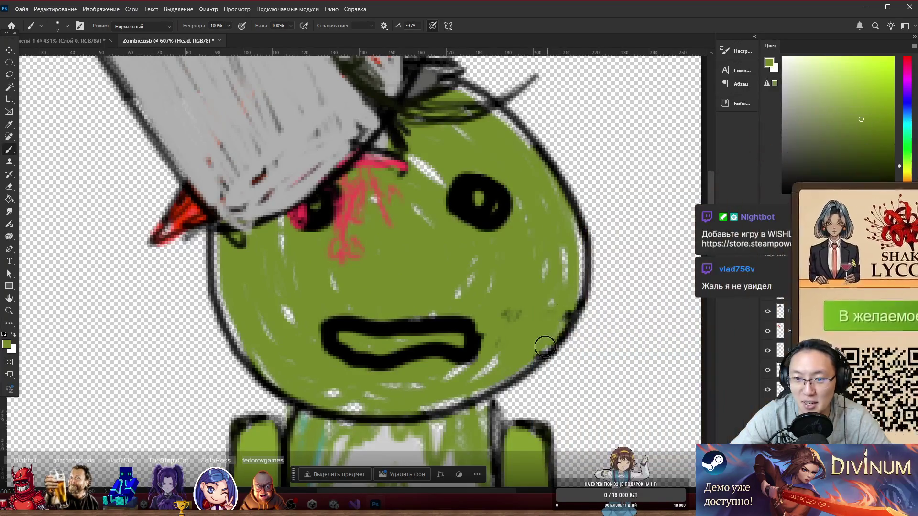
pyautogui.scroll(-10, 486, 343)
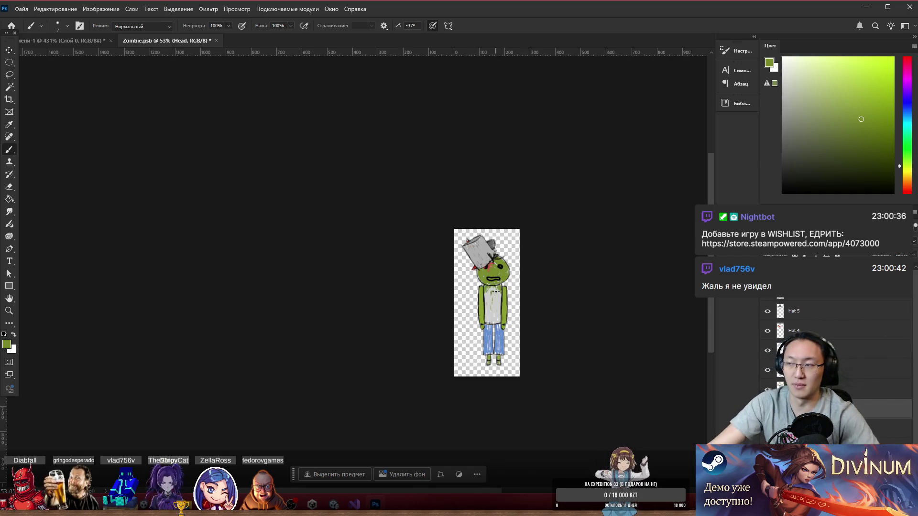
# - Move the front arm up and left and rotate it about 24° clockwise
pyautogui.scroll(3, 490, 349)
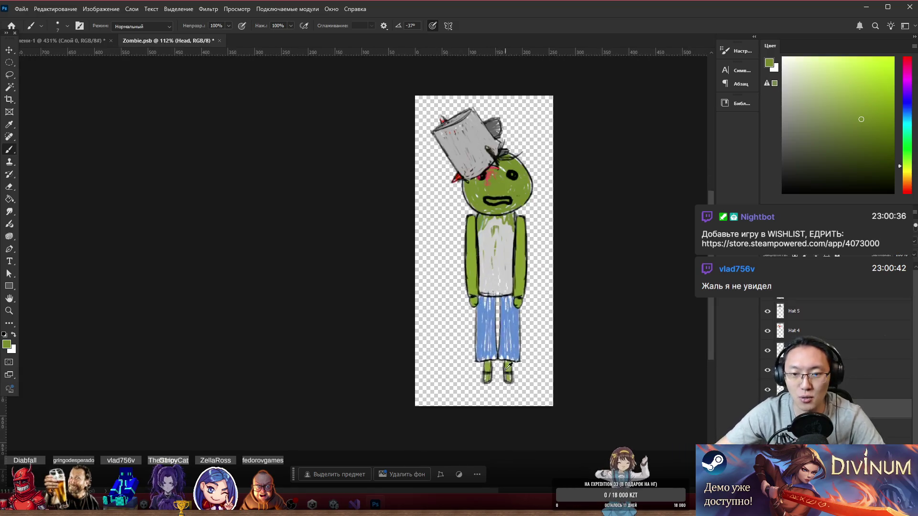
pyautogui.scroll(4, 508, 366)
pyautogui.moveTo(368, 279); pyautogui.dragTo(345, 270)
pyautogui.hotkey('ctrl', 't')
pyautogui.moveTo(376, 121)
pyautogui.mouseDown()
pyautogui.moveTo(389, 184)
pyautogui.moveTo(492, 302)
pyautogui.mouseUp()
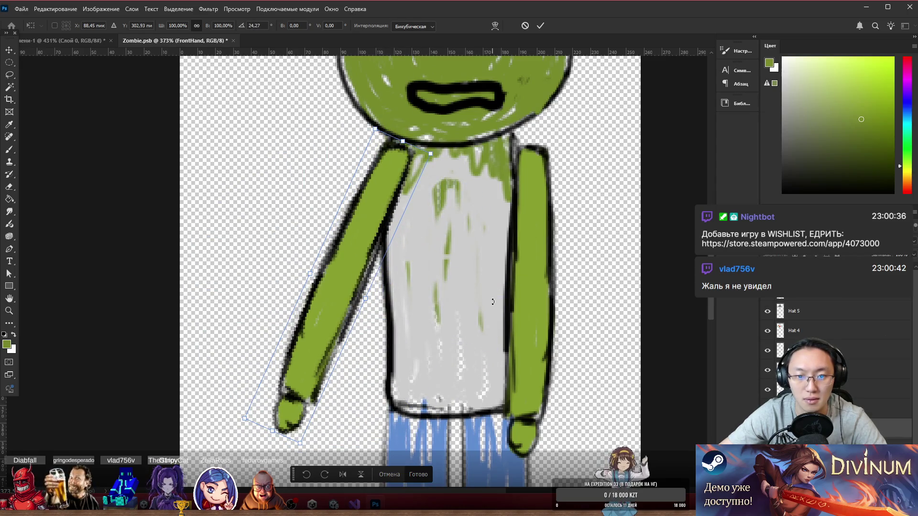
pyautogui.click(427, 474)
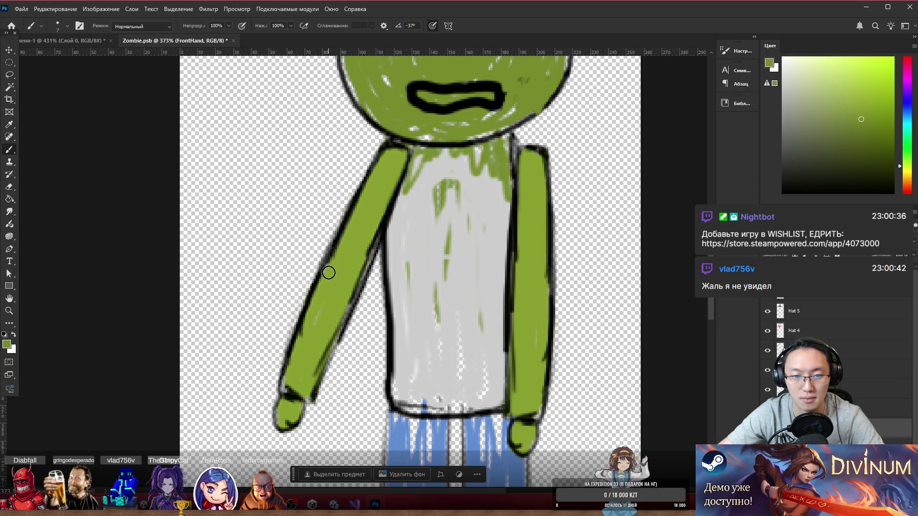
# - Lasso the arm, rotate it up into a wave, and stretch it upward
pyautogui.press('l')
pyautogui.moveTo(316, 241)
pyautogui.mouseDown()
pyautogui.moveTo(431, 382)
pyautogui.moveTo(229, 459)
pyautogui.moveTo(353, 225)
pyautogui.mouseUp()
pyautogui.hotkey('ctrl', 't')
pyautogui.moveTo(289, 156)
pyautogui.mouseDown()
pyautogui.moveTo(306, 201)
pyautogui.moveTo(334, 212)
pyautogui.moveTo(462, 138)
pyautogui.moveTo(471, 168)
pyautogui.moveTo(417, 196)
pyautogui.mouseUp()
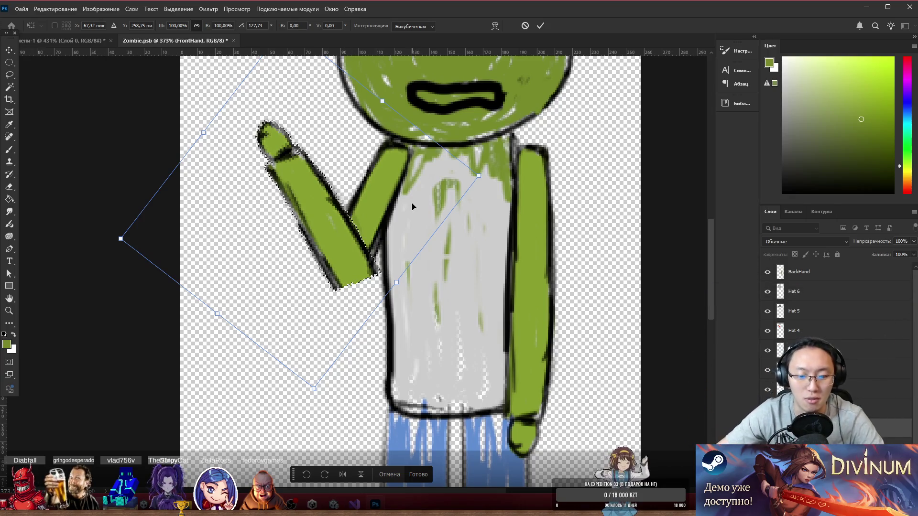
pyautogui.scroll(-1, 312, 163)
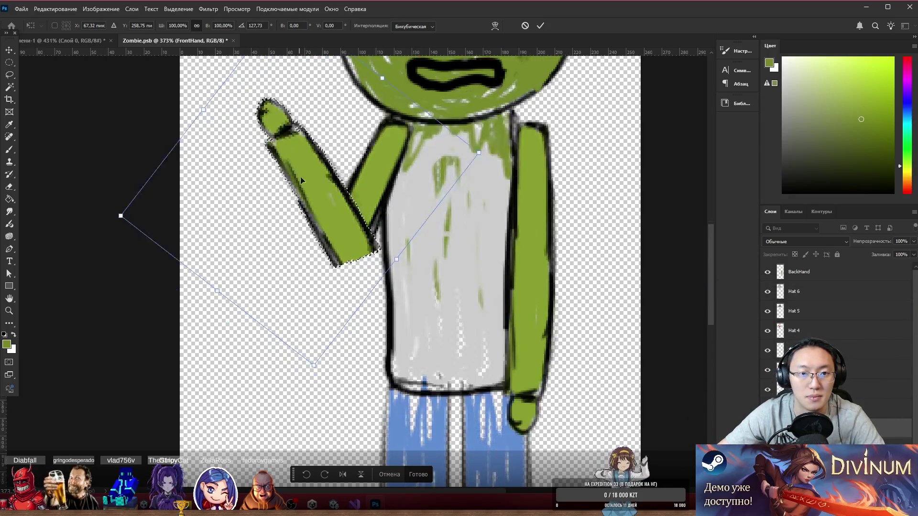
pyautogui.scroll(4, 312, 153)
pyautogui.moveTo(285, 118); pyautogui.dragTo(344, 101)
# - Refine the waving arm's rotation and stretch, move it up and left, and commit
pyautogui.hotkey('ctrl', 'z')
pyautogui.moveTo(121, 330)
pyautogui.mouseDown()
pyautogui.moveTo(20, 382)
pyautogui.moveTo(4, 465)
pyautogui.moveTo(6, 454)
pyautogui.mouseUp()
pyautogui.moveTo(528, 194)
pyautogui.mouseDown()
pyautogui.moveTo(500, 161)
pyautogui.moveTo(518, 179)
pyautogui.moveTo(512, 169)
pyautogui.mouseUp()
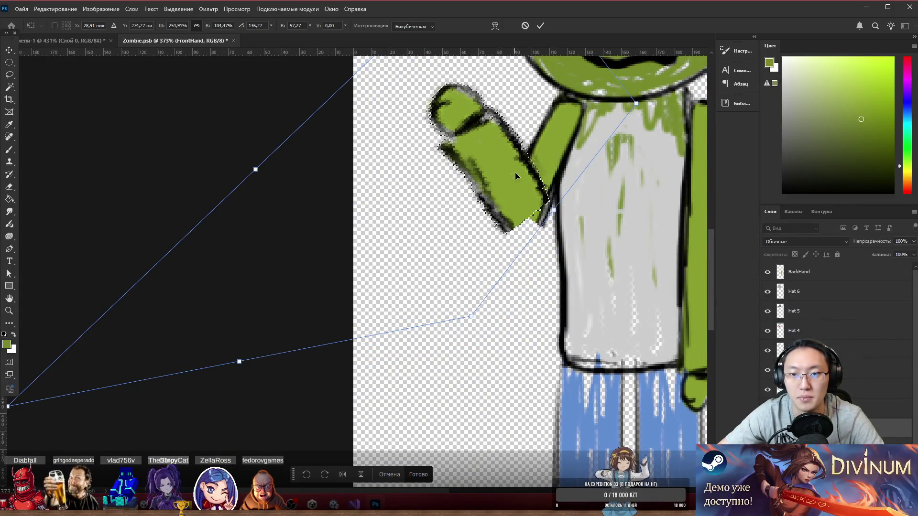
pyautogui.scroll(-5, 523, 183)
pyautogui.scroll(2, 590, 191)
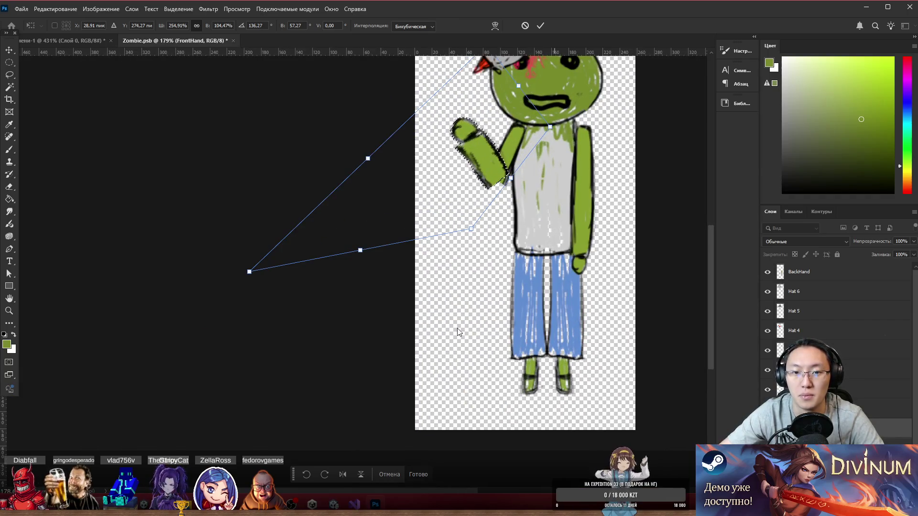
pyautogui.click(417, 484)
pyautogui.press('b')
pyautogui.scroll(3, 448, 254)
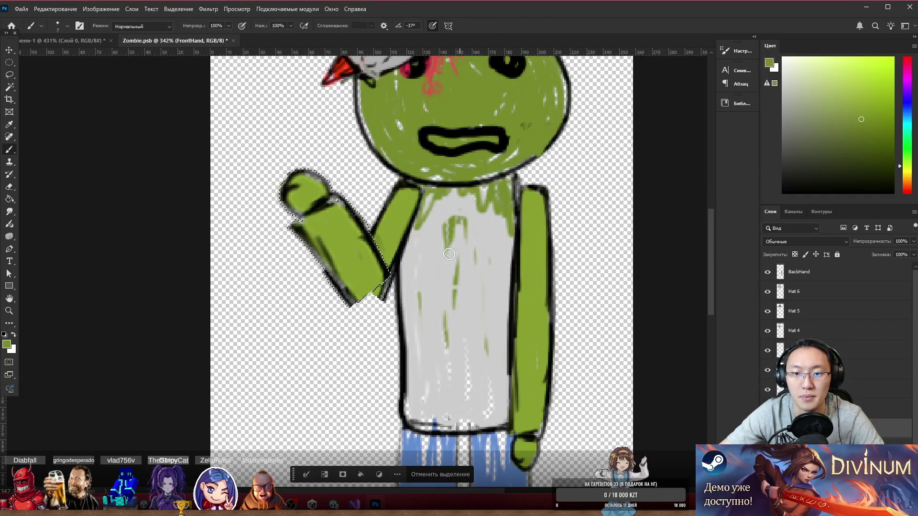
# - Paint black outlines on the waving arm's wrist and lower edge, then maximize the browser's VK post
pyautogui.scroll(1, 448, 254)
pyautogui.click(455, 471)
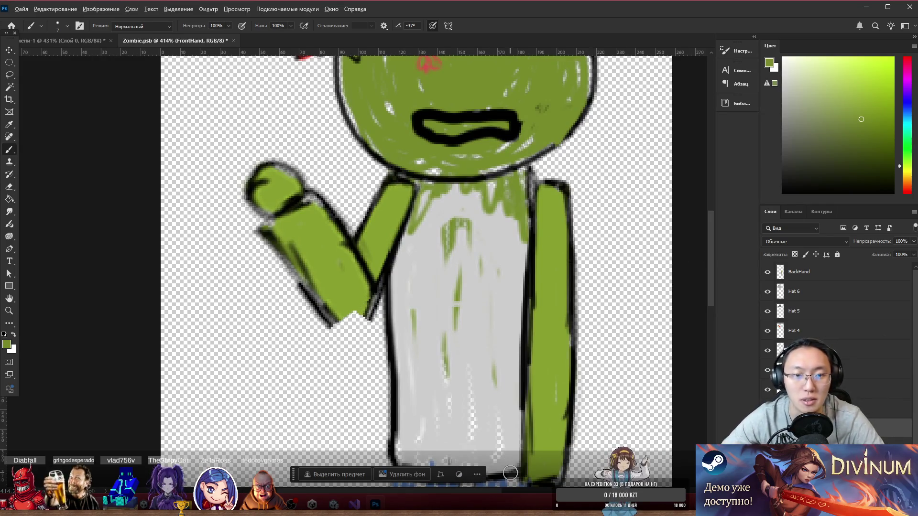
pyautogui.scroll(1, 510, 473)
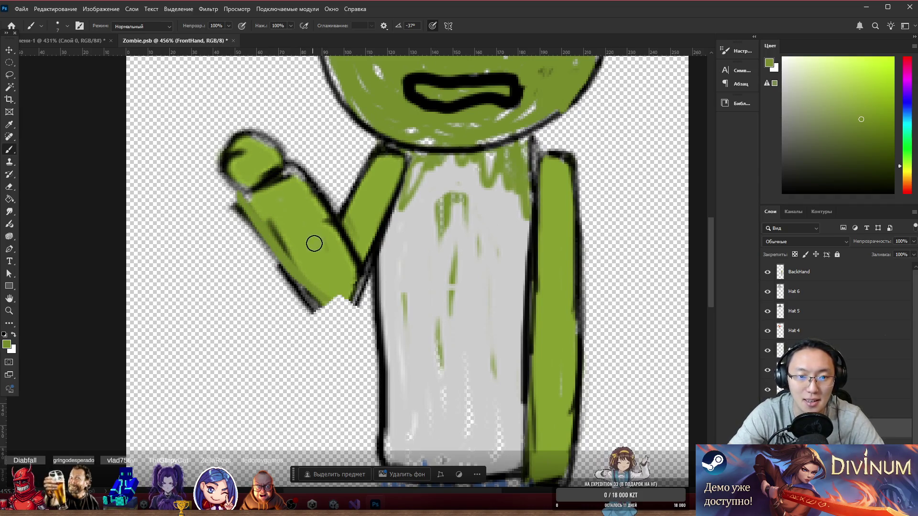
pyautogui.press('d')
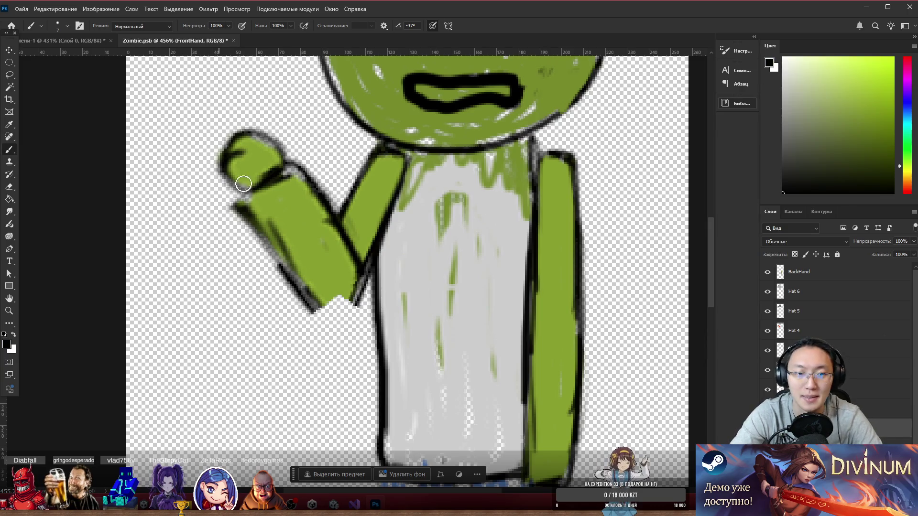
pyautogui.moveTo(258, 181)
pyautogui.mouseDown()
pyautogui.moveTo(257, 231)
pyautogui.moveTo(332, 303)
pyautogui.moveTo(358, 279)
pyautogui.moveTo(327, 311)
pyautogui.mouseUp()
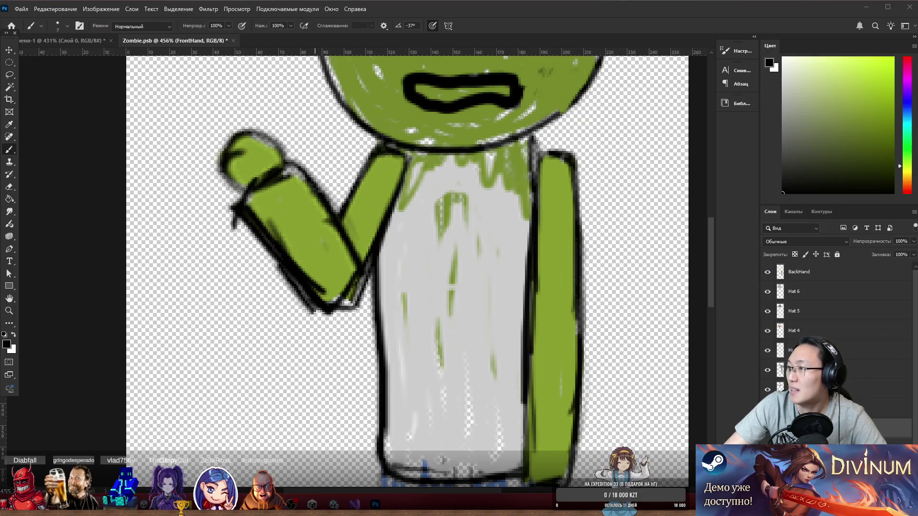
pyautogui.hotkey('alt', 'Tab')
pyautogui.moveTo(754, 96); pyautogui.dragTo(633, 5)
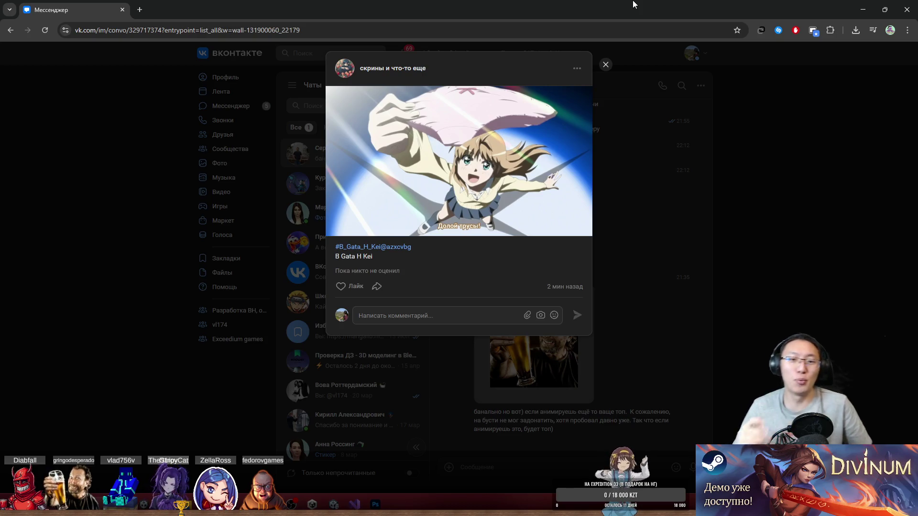
# - Look over the shared VK image post before returning to Zombie.psb
pyautogui.moveTo(343, 289)
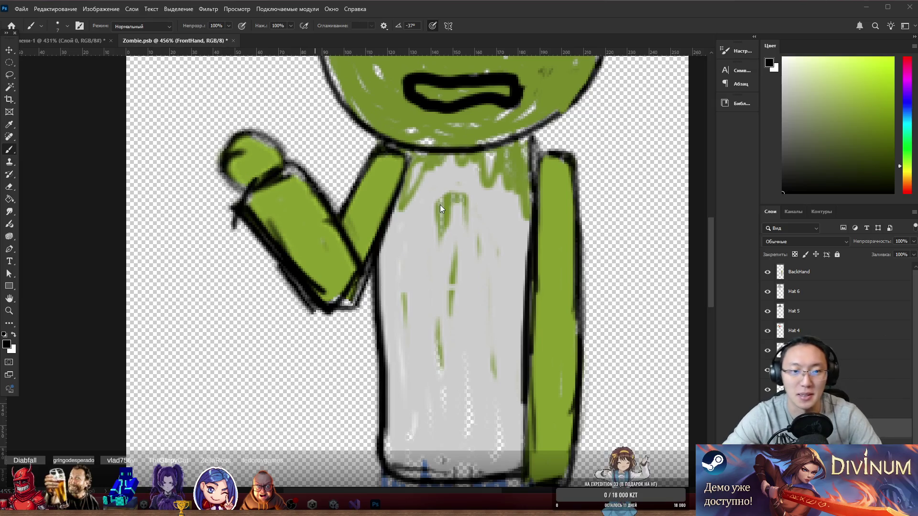
# - Erase the stray mark beside the arm and paint sampled green over dark marks in the hand
pyautogui.press('e')
pyautogui.moveTo(213, 211)
pyautogui.mouseDown()
pyautogui.moveTo(253, 258)
pyautogui.moveTo(233, 208)
pyautogui.moveTo(313, 311)
pyautogui.moveTo(299, 293)
pyautogui.moveTo(351, 308)
pyautogui.moveTo(344, 302)
pyautogui.mouseUp()
pyautogui.press('b')
pyautogui.keyDown('alt'); pyautogui.click(334, 283); pyautogui.keyUp('alt')
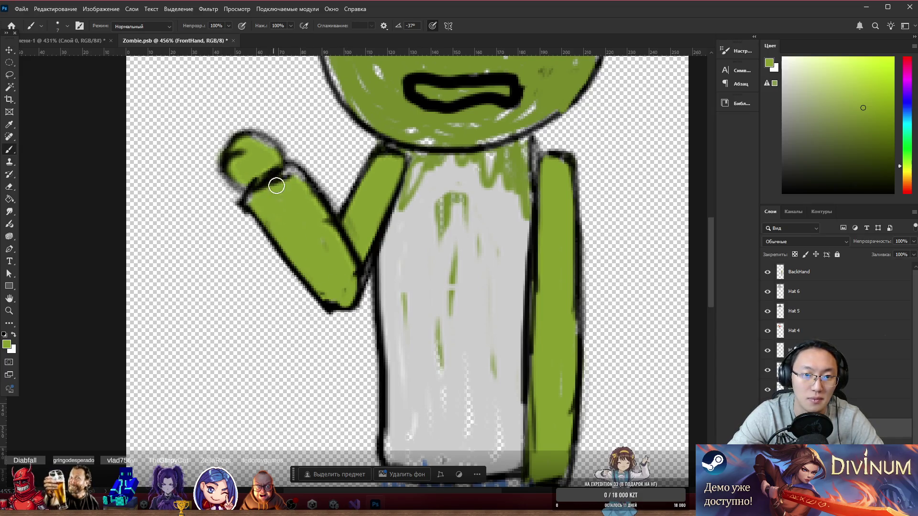
pyautogui.moveTo(261, 169)
pyautogui.mouseDown()
pyautogui.moveTo(246, 148)
pyautogui.moveTo(238, 156)
pyautogui.moveTo(281, 168)
pyautogui.moveTo(242, 189)
pyautogui.moveTo(274, 151)
pyautogui.moveTo(235, 164)
pyautogui.moveTo(265, 188)
pyautogui.mouseUp()
pyautogui.press('d')
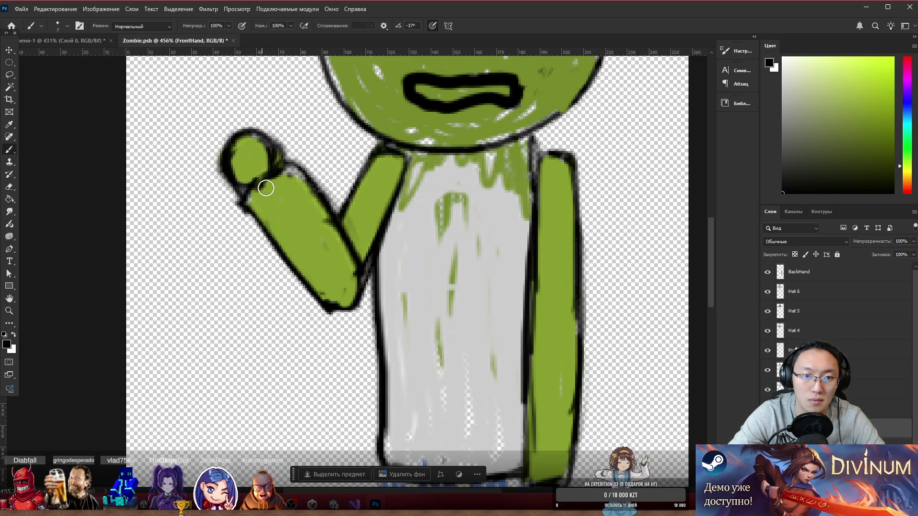
pyautogui.scroll(-5, 489, 209)
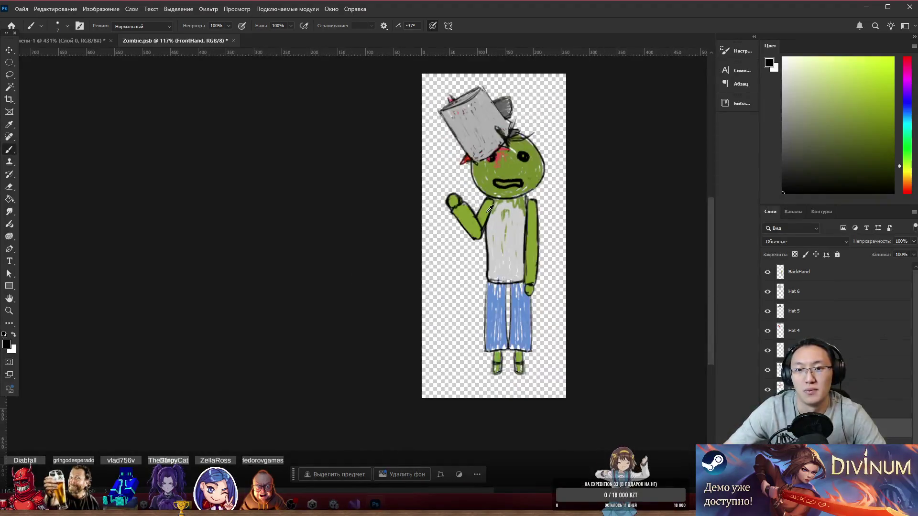
pyautogui.scroll(3, 518, 232)
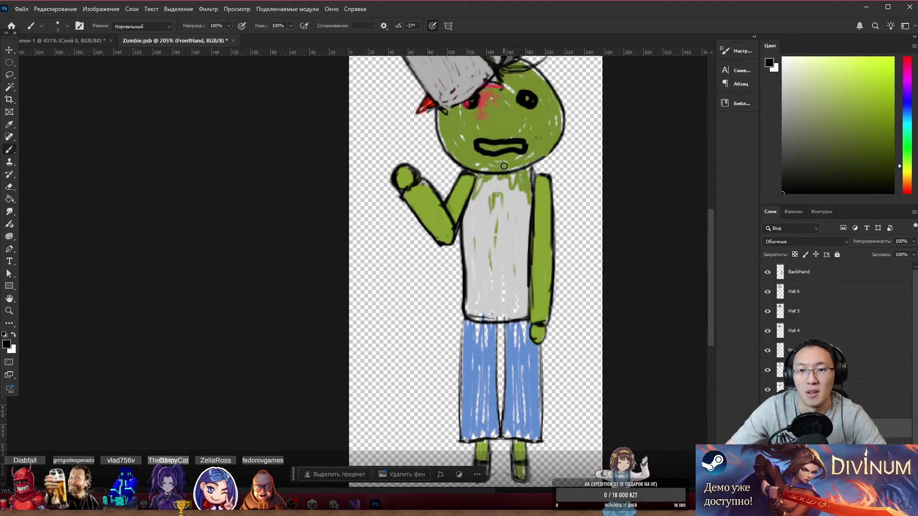
# - Delete the BackHand layer
pyautogui.scroll(-2, 473, 193)
pyautogui.scroll(3, 521, 213)
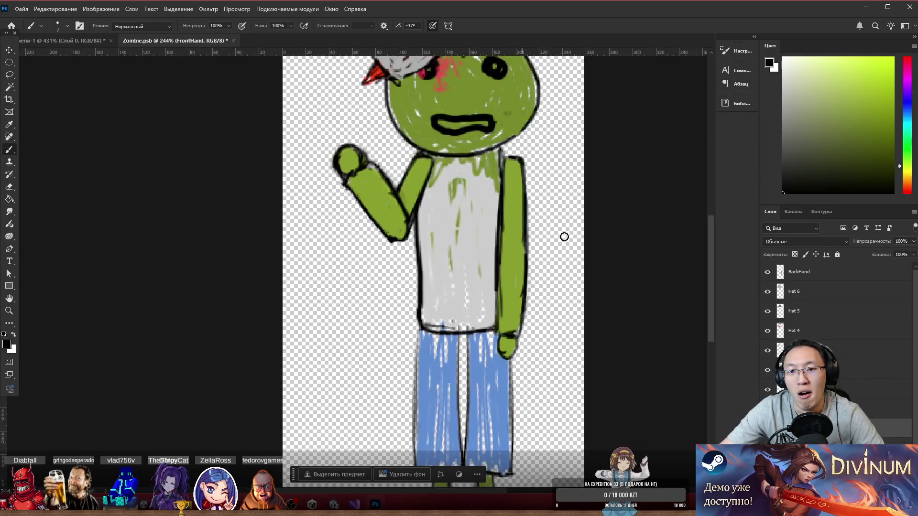
pyautogui.keyDown('ctrl'); pyautogui.click(524, 255); pyautogui.keyUp('ctrl')
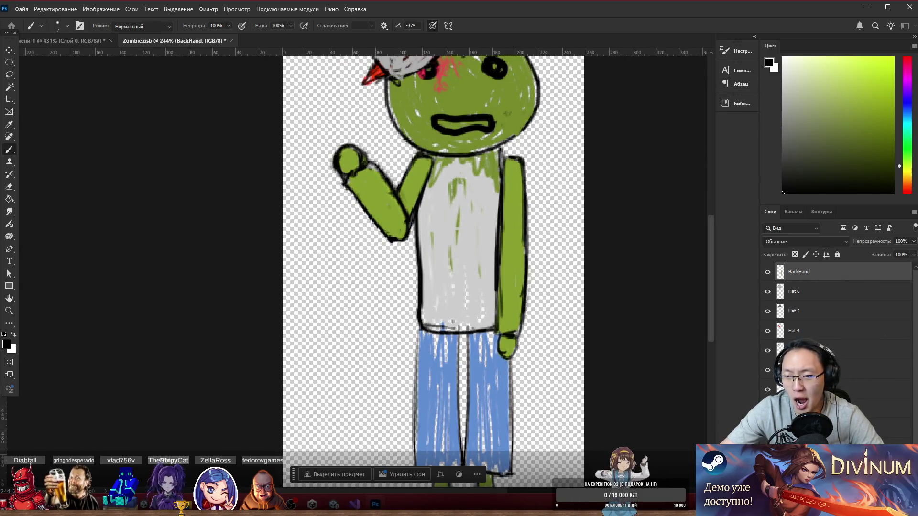
pyautogui.press('Delete')
# - Duplicate the FrontHand arm, flip it horizontally, and set the copy on the right shoulder
pyautogui.keyDown('ctrl'); pyautogui.click(398, 227); pyautogui.keyUp('ctrl')
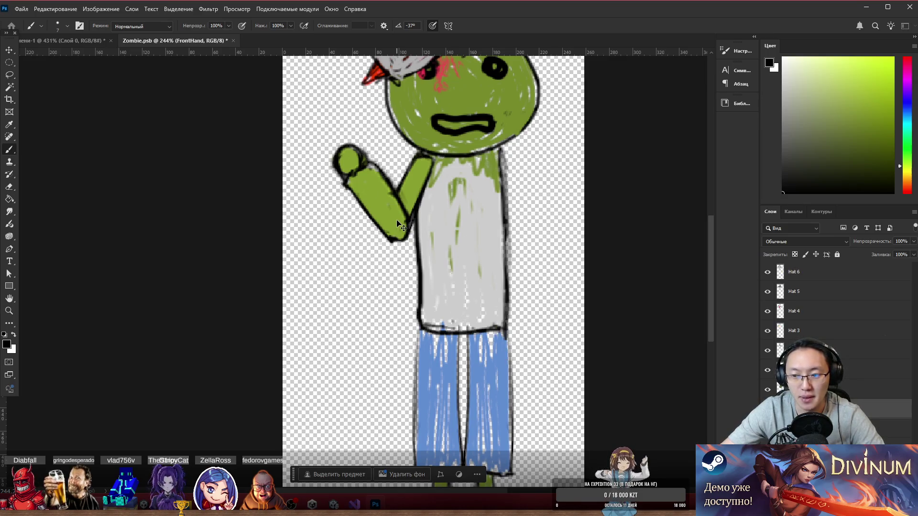
pyautogui.hotkey('ctrl', 'j')
pyautogui.moveTo(396, 225); pyautogui.dragTo(520, 236)
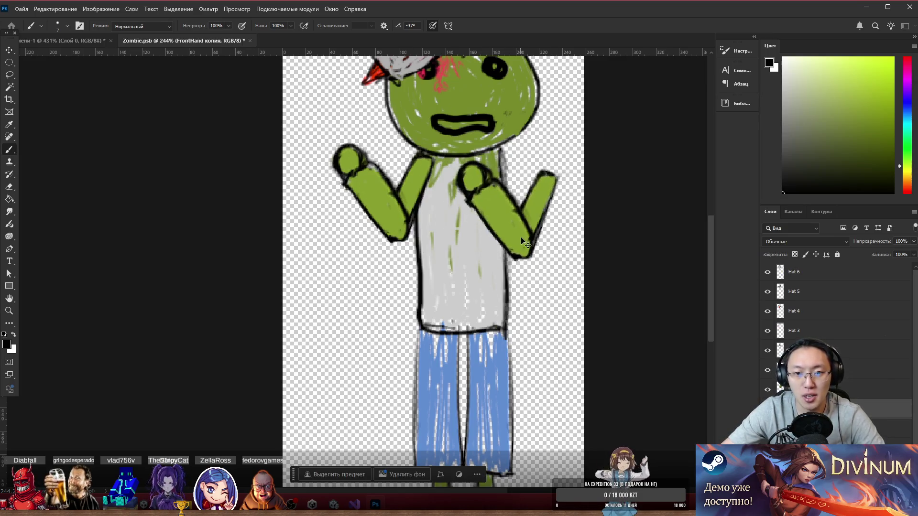
pyautogui.hotkey('ctrl', 't')
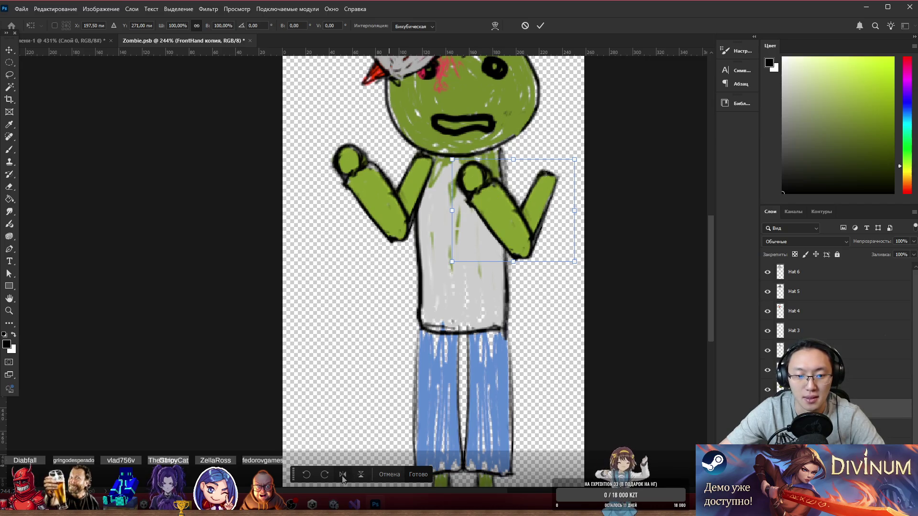
pyautogui.click(342, 474)
pyautogui.moveTo(515, 210)
pyautogui.mouseDown()
pyautogui.moveTo(543, 187)
pyautogui.moveTo(535, 188)
pyautogui.mouseUp()
pyautogui.press('Return')
pyautogui.press('b')
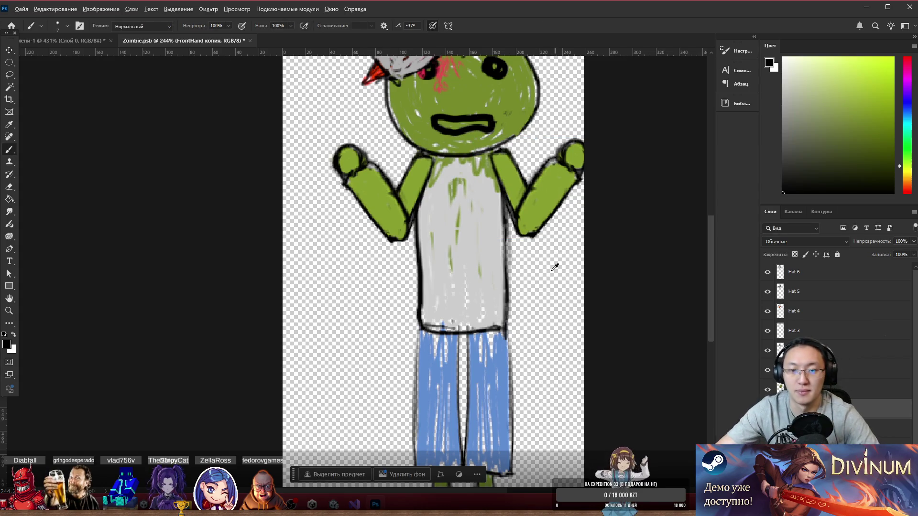
pyautogui.scroll(-5, 480, 286)
pyautogui.keyDown('ctrl'); pyautogui.click(486, 273); pyautogui.keyUp('ctrl')
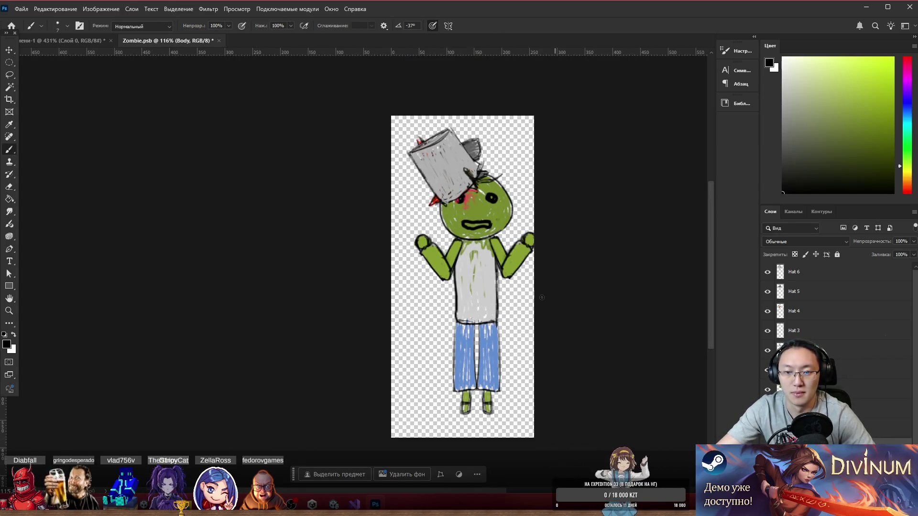
pyautogui.click(9, 99)
# - Crop off the blank canvas bottom, then Save As Zombie2.psb, accepting the compatibility prompt
pyautogui.moveTo(532, 442)
pyautogui.mouseDown()
pyautogui.moveTo(539, 410)
pyautogui.moveTo(537, 421)
pyautogui.mouseUp()
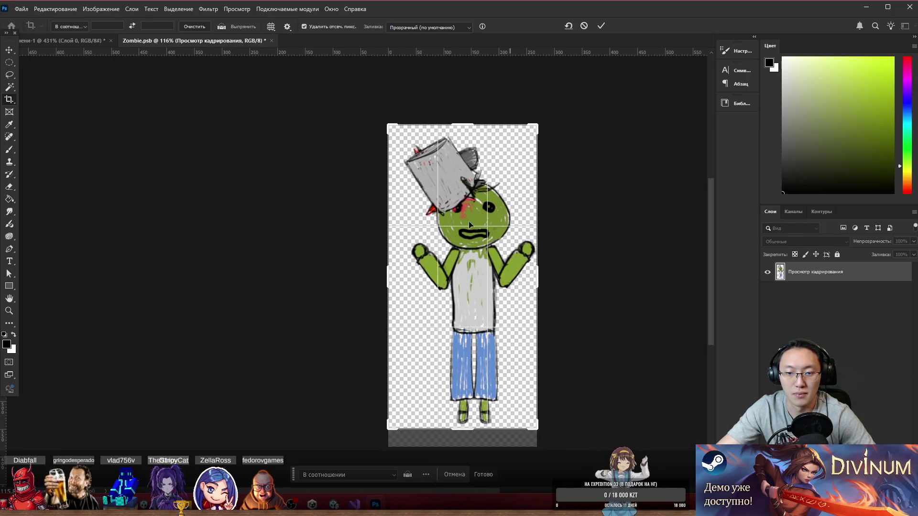
pyautogui.click(601, 26)
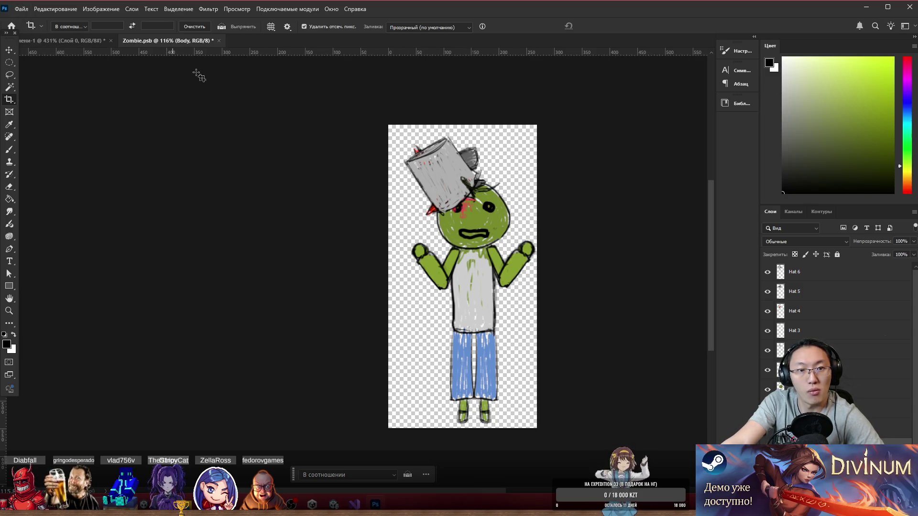
pyautogui.click(21, 8)
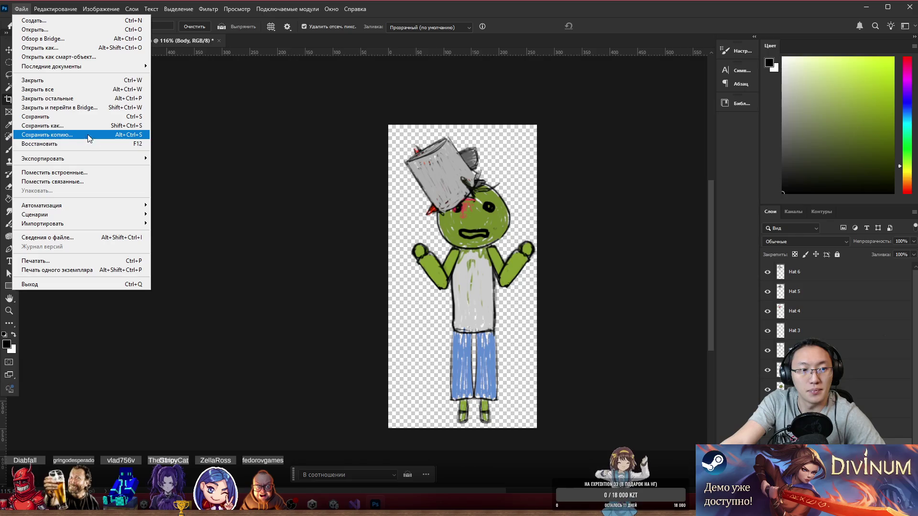
pyautogui.click(57, 125)
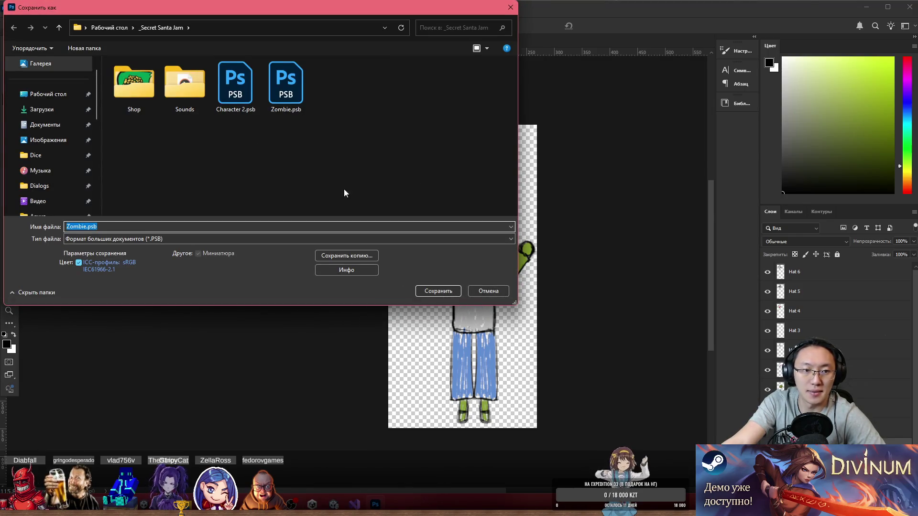
pyautogui.click(89, 227)
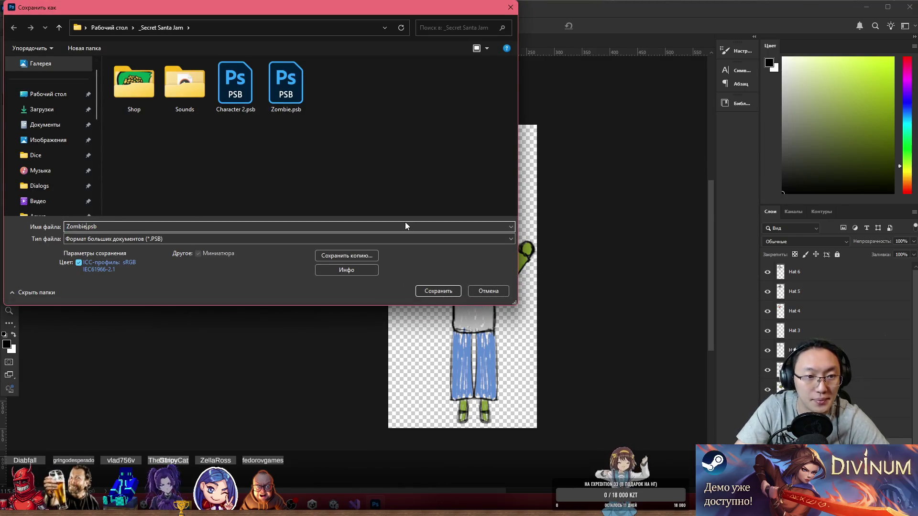
pyautogui.write('2')
pyautogui.press('Return')
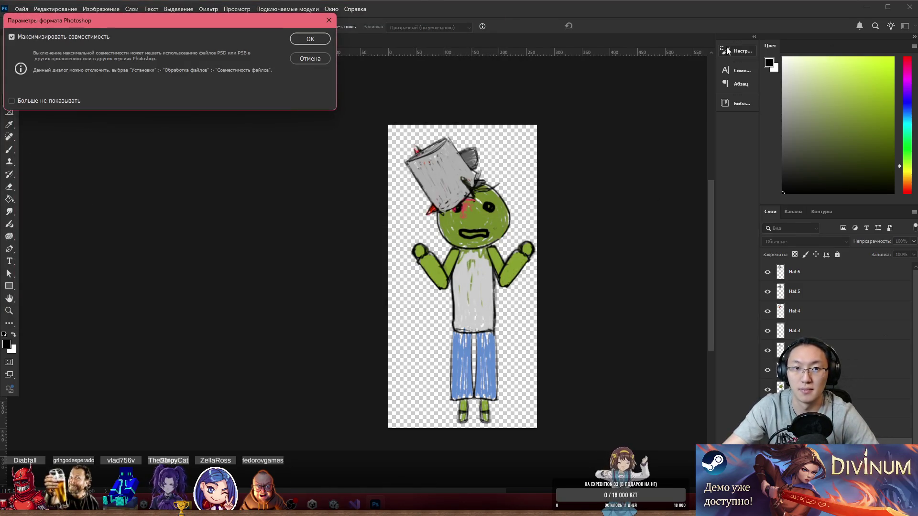
pyautogui.click(309, 39)
pyautogui.click(866, 7)
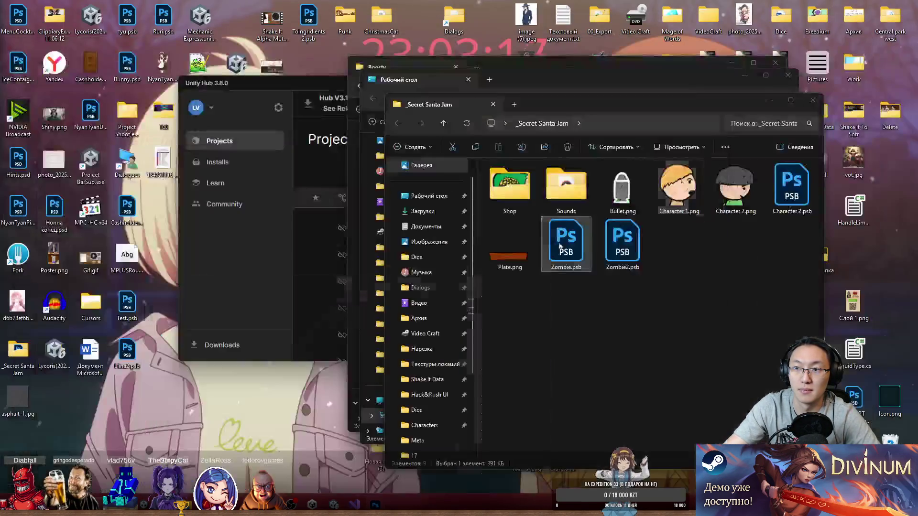
# - Drag Zombie2.psb from _Secret Santa Jam into Assets/_GAME/Sprites and place an instance beside the road
pyautogui.click(354, 504)
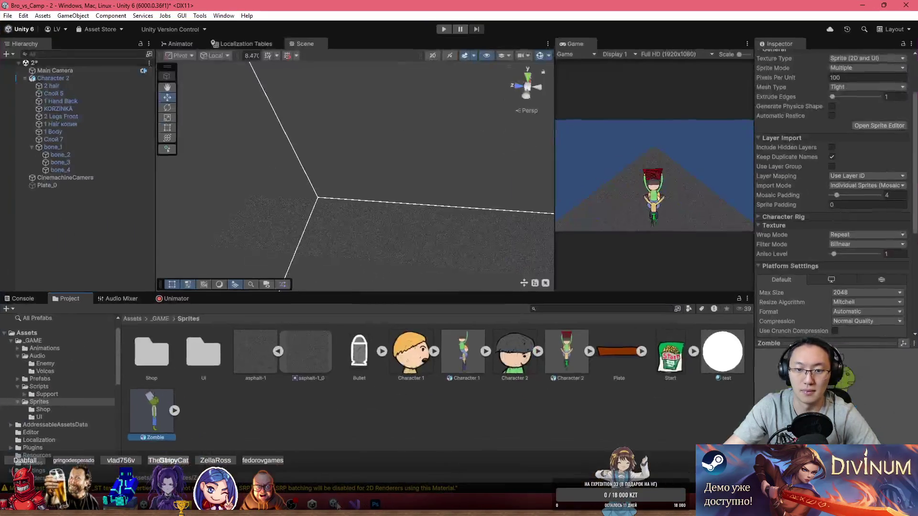
pyautogui.click(591, 403)
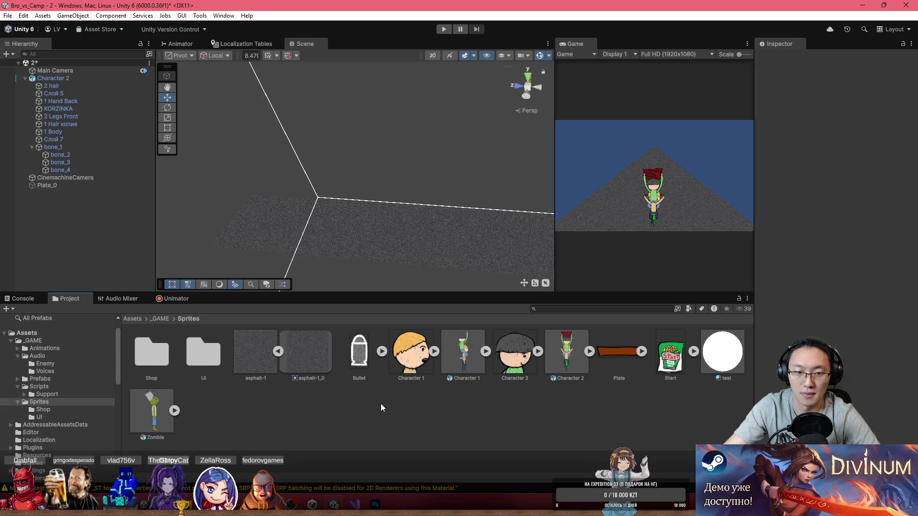
pyautogui.moveTo(194, 506)
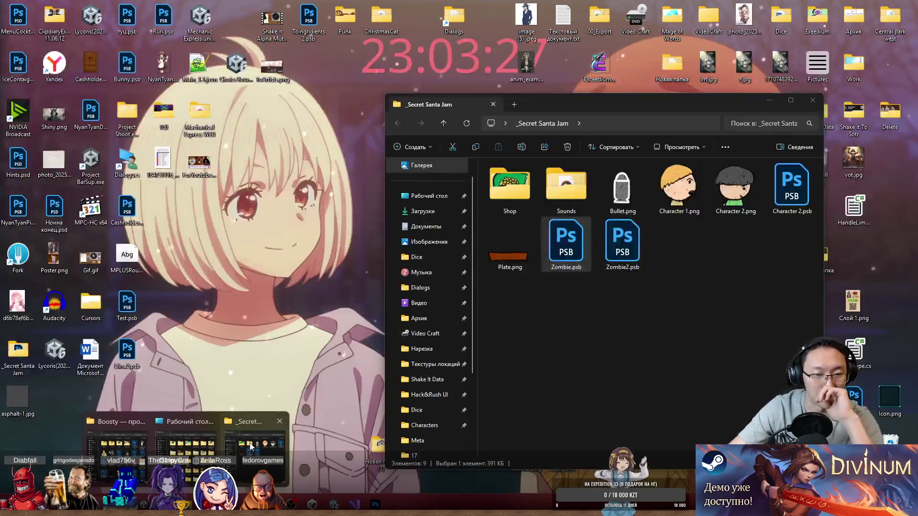
pyautogui.click(310, 459)
pyautogui.moveTo(622, 244); pyautogui.dragTo(252, 432)
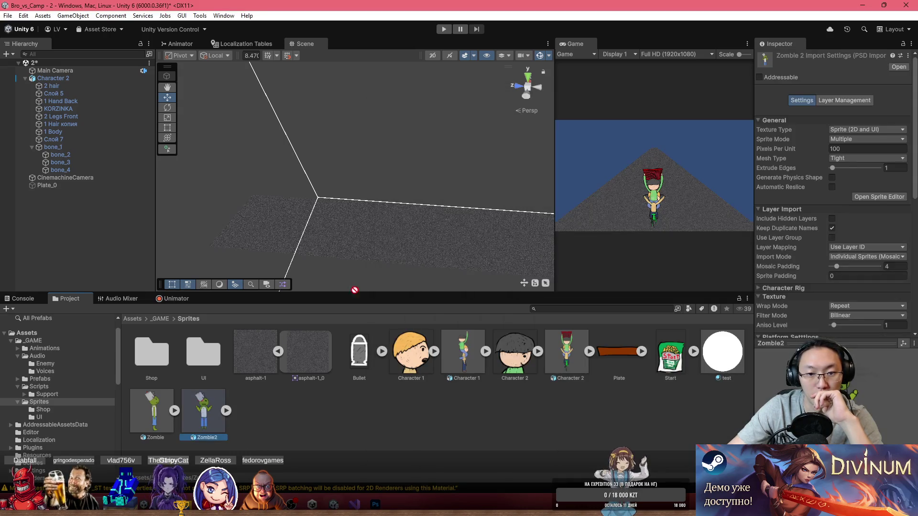
pyautogui.moveTo(354, 290)
pyautogui.mouseDown()
pyautogui.moveTo(407, 239)
pyautogui.moveTo(446, 238)
pyautogui.moveTo(297, 240)
pyautogui.moveTo(483, 240)
pyautogui.moveTo(506, 276)
pyautogui.moveTo(401, 206)
pyautogui.moveTo(606, 130)
pyautogui.moveTo(683, 170)
pyautogui.moveTo(354, 191)
pyautogui.moveTo(203, 176)
pyautogui.moveTo(239, 239)
pyautogui.moveTo(267, 320)
pyautogui.mouseUp()
pyautogui.moveTo(204, 411); pyautogui.dragTo(391, 186)
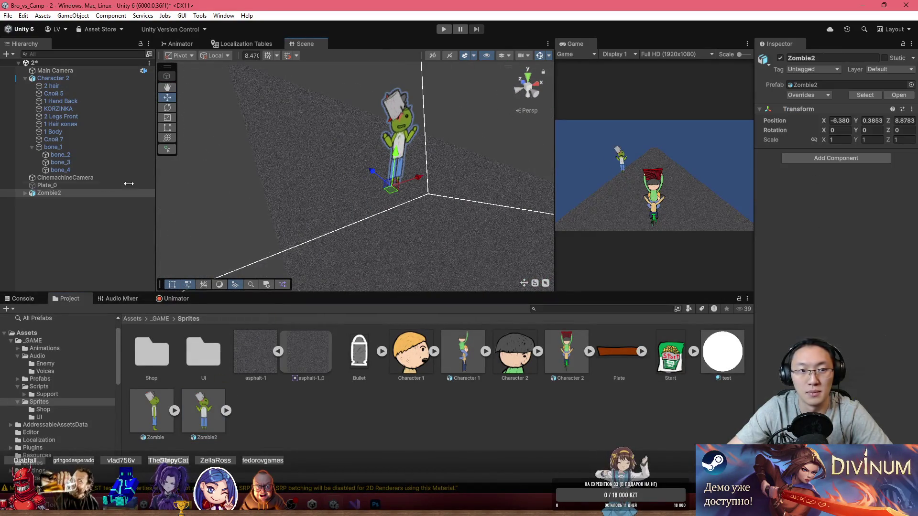
# - Raise Character 2's Position Y by +4.67
pyautogui.click(62, 78)
pyautogui.moveTo(535, 158)
pyautogui.mouseDown()
pyautogui.moveTo(485, 148)
pyautogui.moveTo(478, 120)
pyautogui.moveTo(441, 154)
pyautogui.moveTo(409, 152)
pyautogui.moveTo(469, 148)
pyautogui.moveTo(415, 147)
pyautogui.moveTo(403, 125)
pyautogui.mouseUp()
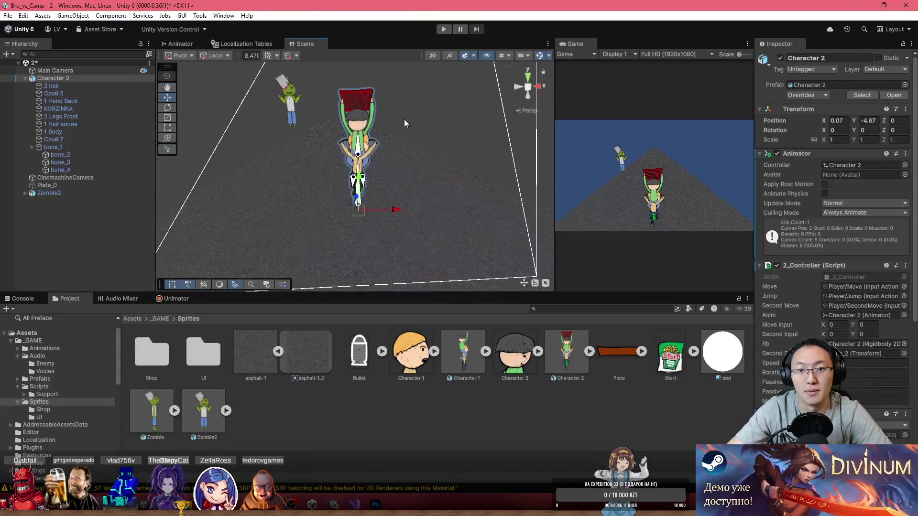
pyautogui.click(874, 121)
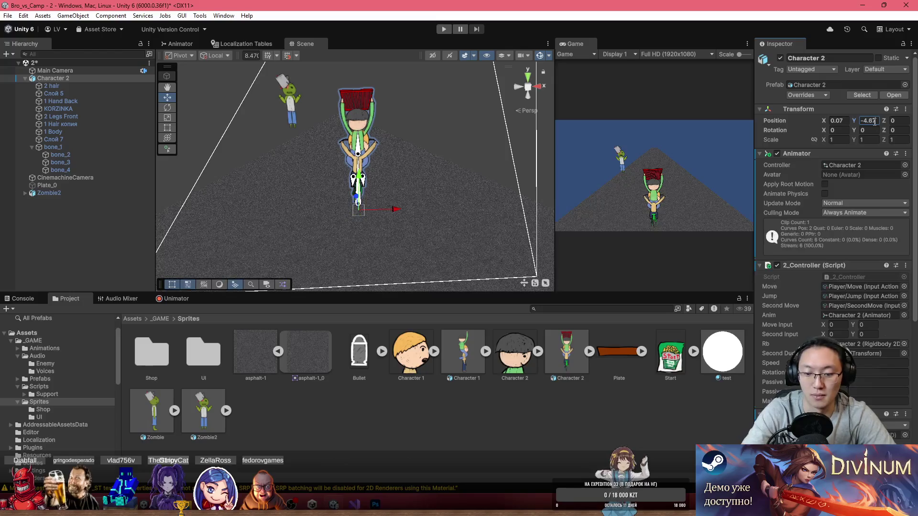
pyautogui.write('+4.67')
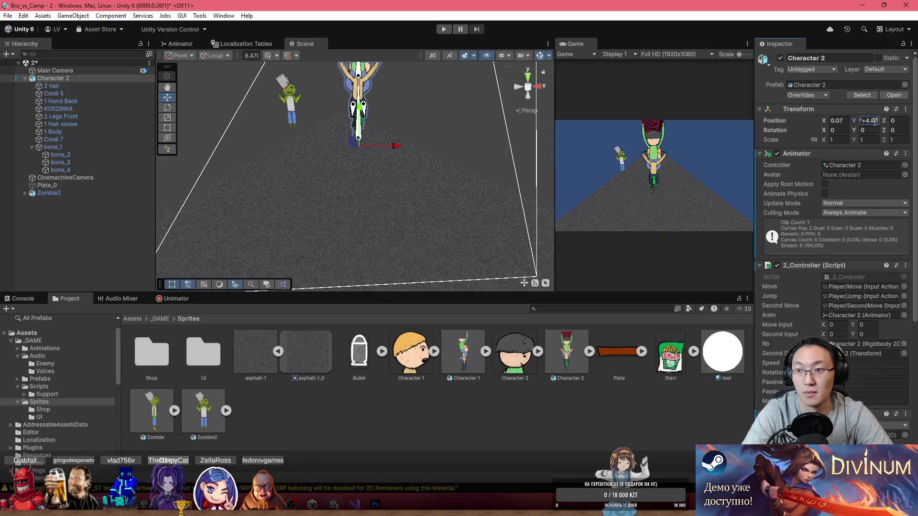
# - Raise the Plate_0 road's Position Y by 4.67 too, then select the main camera's height
pyautogui.click(354, 193)
pyautogui.click(873, 98)
pyautogui.write('4.67')
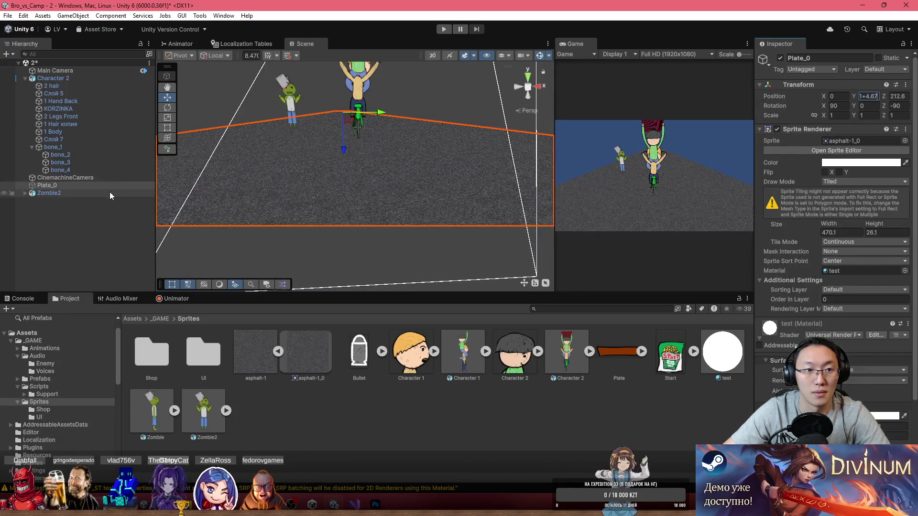
pyautogui.click(66, 78)
pyautogui.click(60, 70)
pyautogui.click(877, 96)
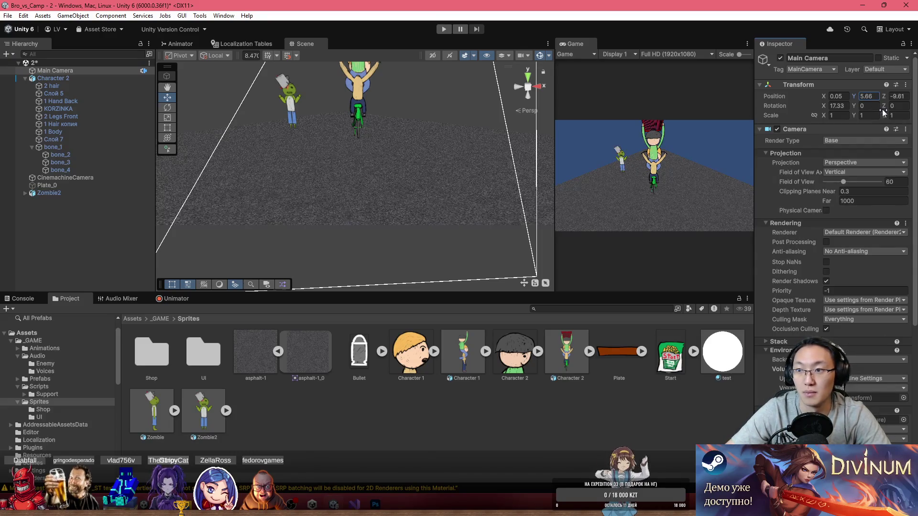
# - Raise the CinemachineCamera's Position Y by +4.67
pyautogui.hotkey('ctrl', 'z')
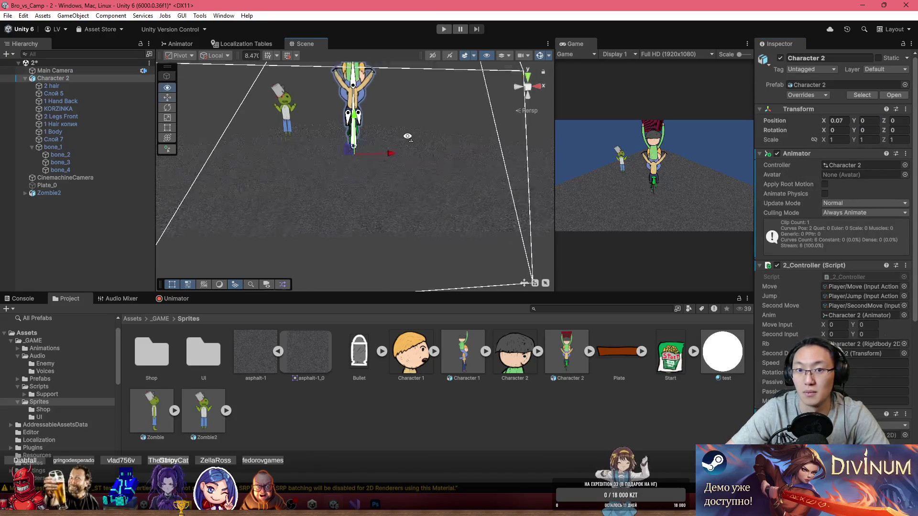
pyautogui.click(500, 210)
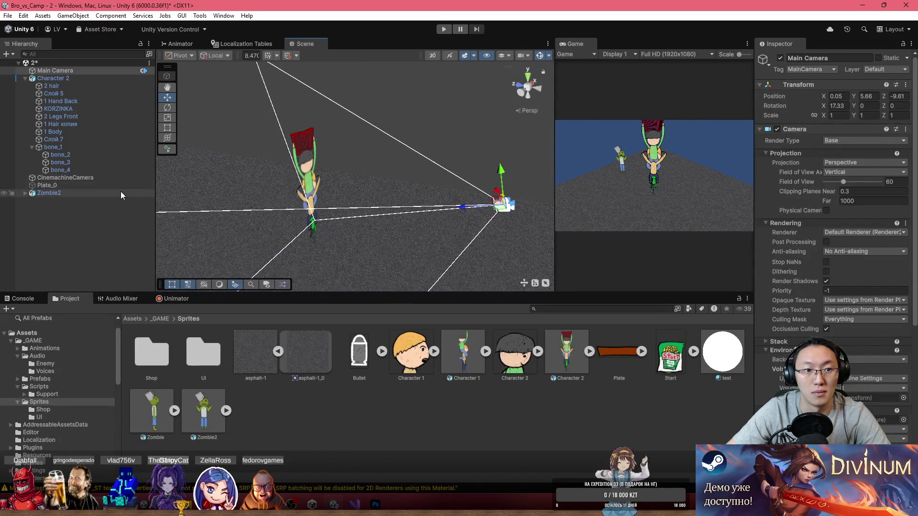
pyautogui.click(120, 177)
pyautogui.click(877, 96)
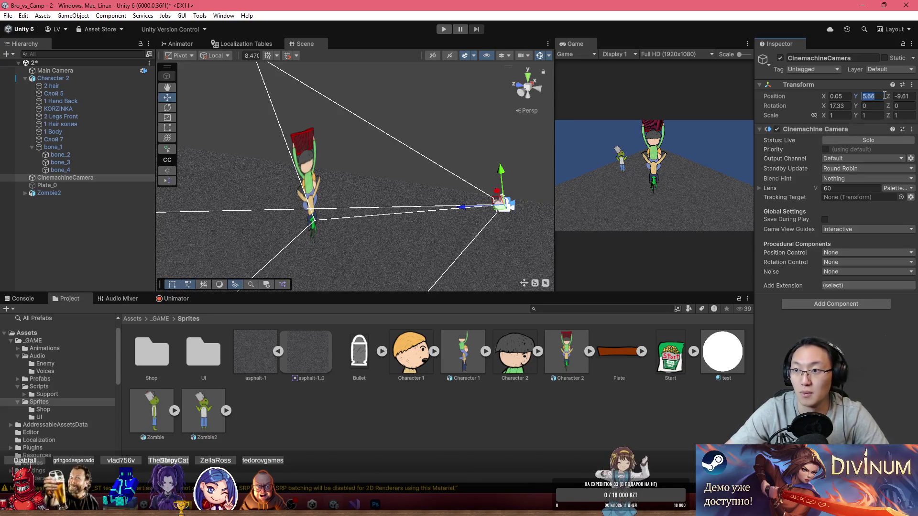
pyautogui.hotkey('ctrl', 'shift', 'Up')
pyautogui.hotkey('ctrl', 'shift', 'Down')
pyautogui.hotkey('ctrl', 'shift', 'Down')
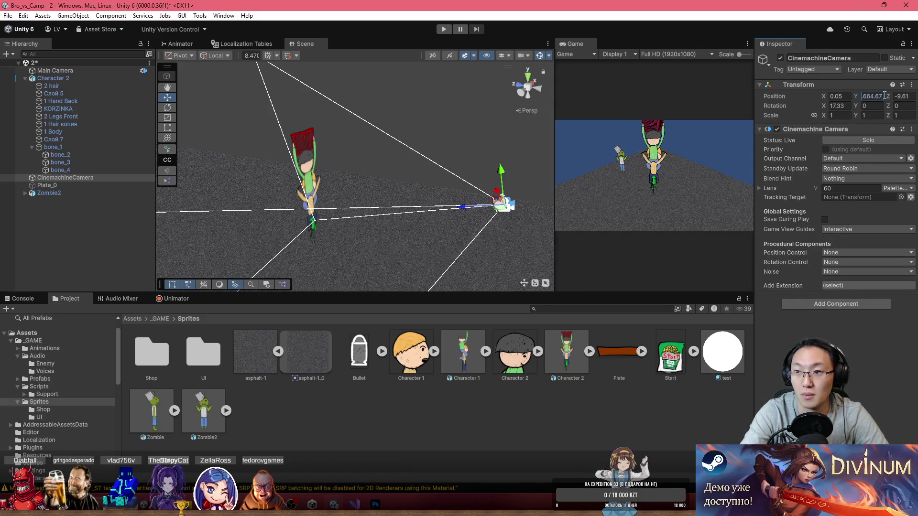
pyautogui.hotkey('ctrl', 'z')
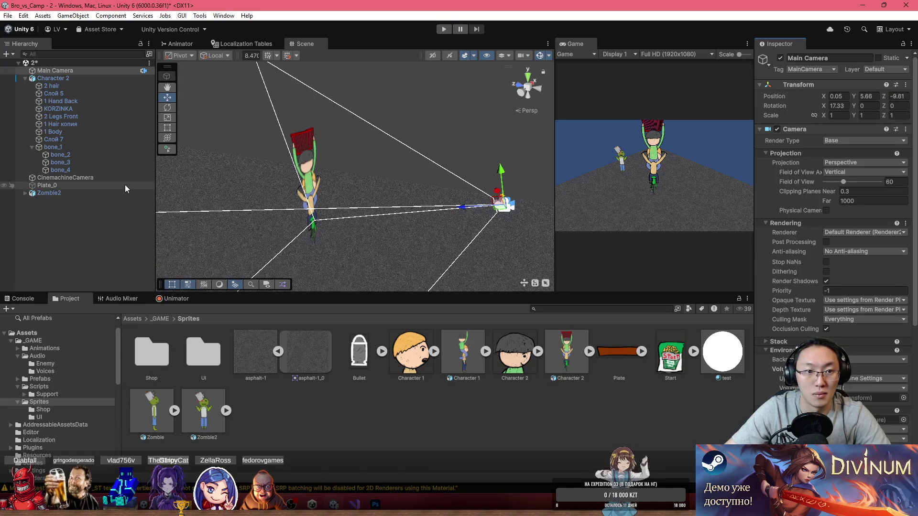
pyautogui.click(120, 178)
pyautogui.click(878, 96)
pyautogui.press('End')
pyautogui.write('+4.67')
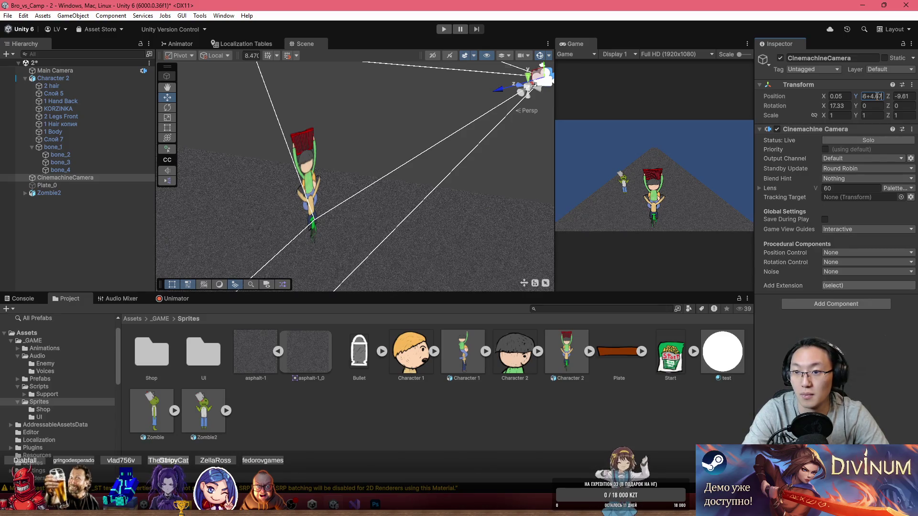
# - Move Zombie2 beside the cyclist and set its Position Y to 0
pyautogui.moveTo(272, 176)
pyautogui.mouseDown()
pyautogui.moveTo(366, 166)
pyautogui.moveTo(146, 126)
pyautogui.mouseUp()
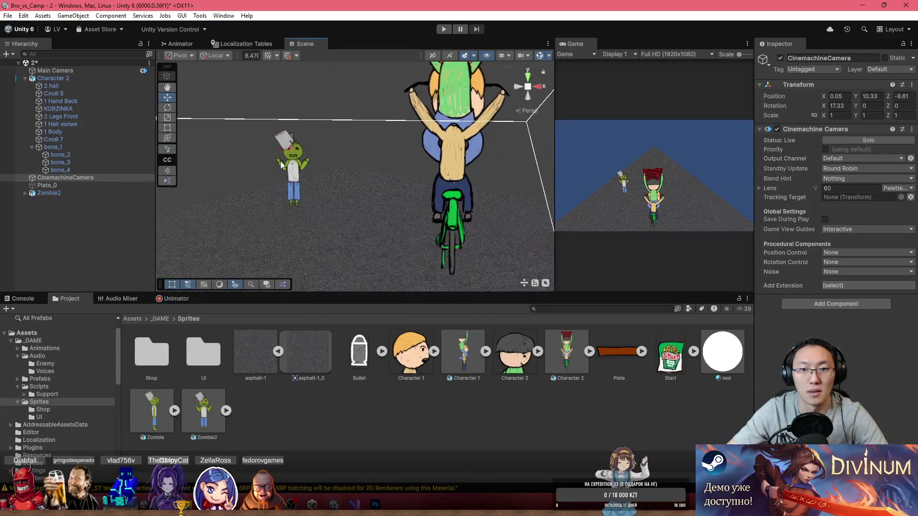
pyautogui.click(302, 170)
pyautogui.moveTo(299, 204)
pyautogui.mouseDown()
pyautogui.moveTo(391, 222)
pyautogui.moveTo(389, 248)
pyautogui.moveTo(387, 193)
pyautogui.moveTo(377, 199)
pyautogui.moveTo(394, 207)
pyautogui.moveTo(477, 215)
pyautogui.moveTo(280, 181)
pyautogui.moveTo(366, 196)
pyautogui.moveTo(364, 219)
pyautogui.moveTo(377, 225)
pyautogui.moveTo(348, 237)
pyautogui.mouseUp()
pyautogui.write('0')
# - Link Zombie2's scale fields and set a uniform scale of 1.33
pyautogui.click(814, 140)
pyautogui.doubleClick(836, 139)
pyautogui.write('1.37')
pyautogui.doubleClick(835, 139)
pyautogui.write('1.27')
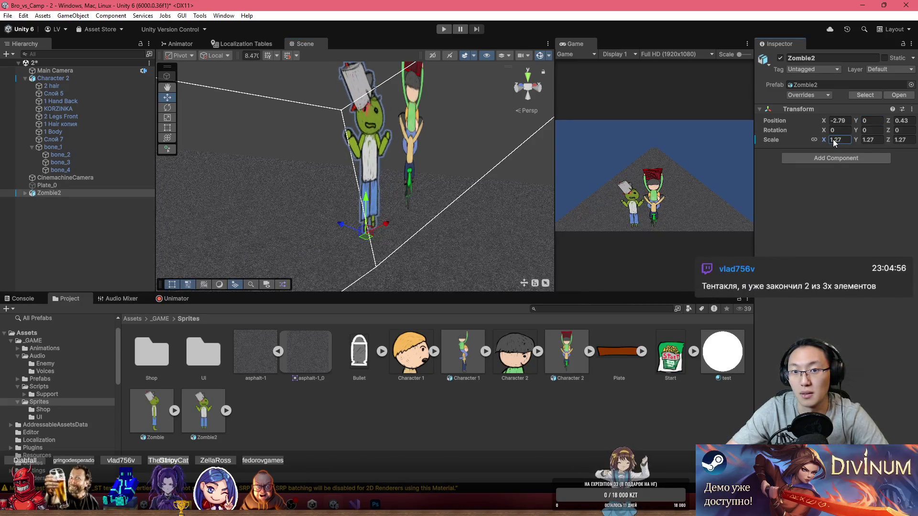
pyautogui.doubleClick(835, 140)
pyautogui.write('1.33')
# - Push Zombie2 far up the road to about Z 91.8, ahead of the cyclist
pyautogui.moveTo(368, 182)
pyautogui.mouseDown()
pyautogui.moveTo(373, 209)
pyautogui.moveTo(382, 139)
pyautogui.moveTo(373, 156)
pyautogui.moveTo(466, 175)
pyautogui.moveTo(458, 198)
pyautogui.moveTo(420, 207)
pyautogui.moveTo(471, 201)
pyautogui.mouseUp()
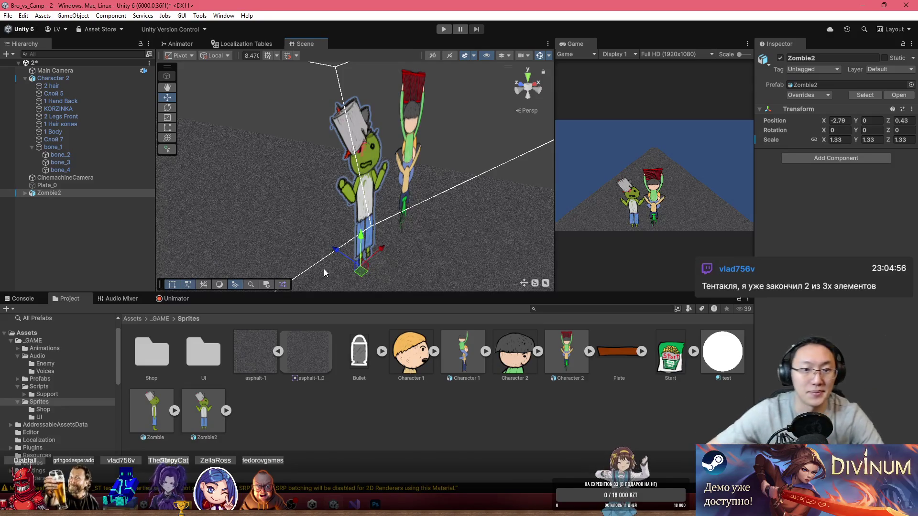
pyautogui.moveTo(337, 249)
pyautogui.mouseDown()
pyautogui.moveTo(206, 159)
pyautogui.moveTo(162, 114)
pyautogui.moveTo(280, 152)
pyautogui.moveTo(334, 191)
pyautogui.moveTo(511, 272)
pyautogui.moveTo(437, 258)
pyautogui.mouseUp()
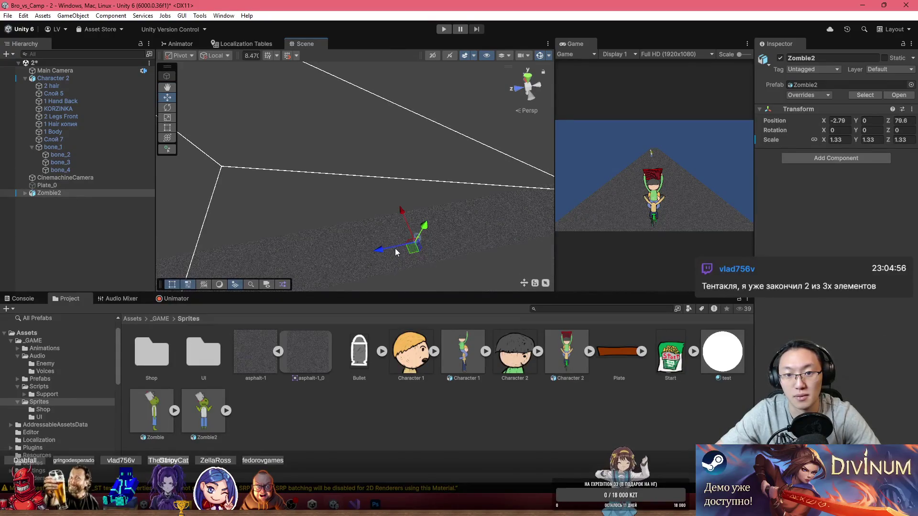
pyautogui.moveTo(161, 248); pyautogui.dragTo(215, 232)
pyautogui.moveTo(349, 249); pyautogui.dragTo(506, 270)
pyautogui.moveTo(634, 261)
pyautogui.mouseDown()
pyautogui.moveTo(672, 263)
pyautogui.moveTo(508, 262)
pyautogui.mouseUp()
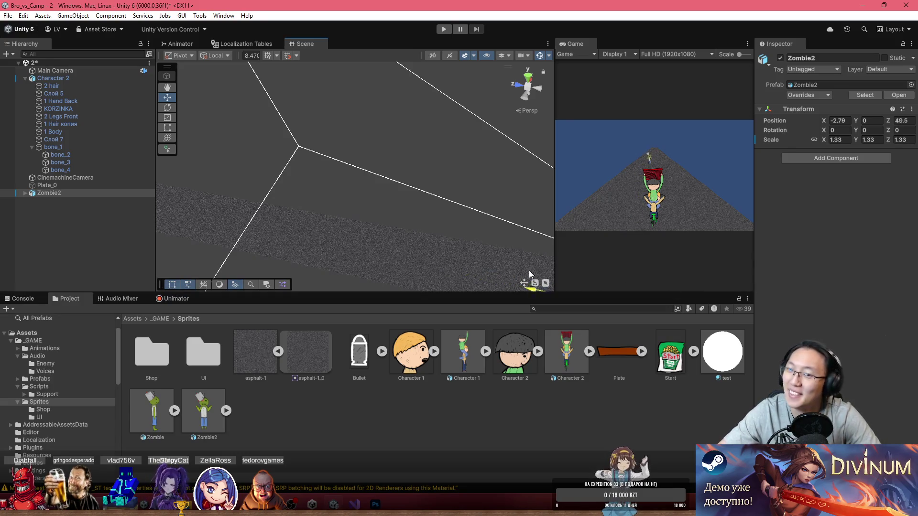
pyautogui.moveTo(616, 273)
pyautogui.mouseDown()
pyautogui.moveTo(646, 275)
pyautogui.moveTo(526, 288)
pyautogui.mouseUp()
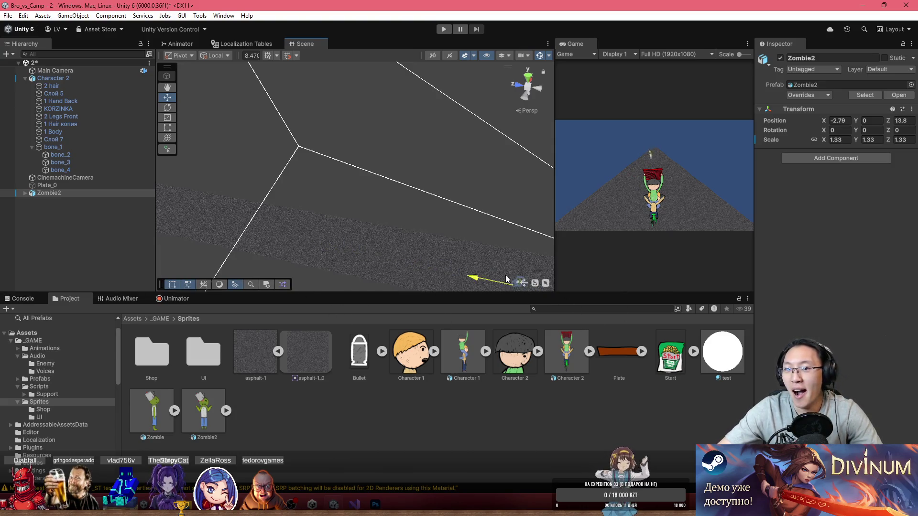
pyautogui.moveTo(597, 263); pyautogui.dragTo(518, 235)
pyautogui.moveTo(575, 232); pyautogui.dragTo(472, 239)
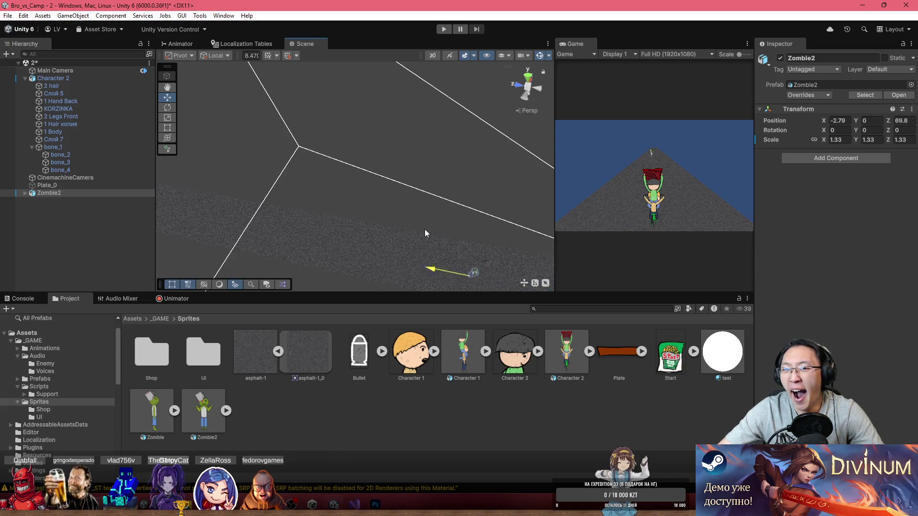
pyautogui.moveTo(597, 229)
pyautogui.mouseDown()
pyautogui.moveTo(641, 234)
pyautogui.moveTo(615, 228)
pyautogui.moveTo(637, 226)
pyautogui.moveTo(621, 223)
pyautogui.mouseUp()
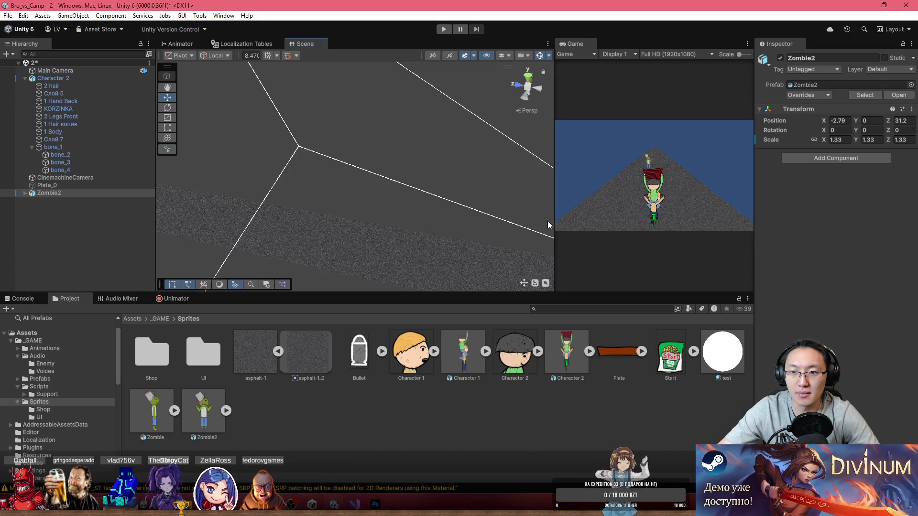
pyautogui.moveTo(413, 248)
pyautogui.mouseDown()
pyautogui.moveTo(626, 194)
pyautogui.moveTo(381, 217)
pyautogui.moveTo(506, 209)
pyautogui.moveTo(478, 215)
pyautogui.mouseUp()
pyautogui.click(53, 78)
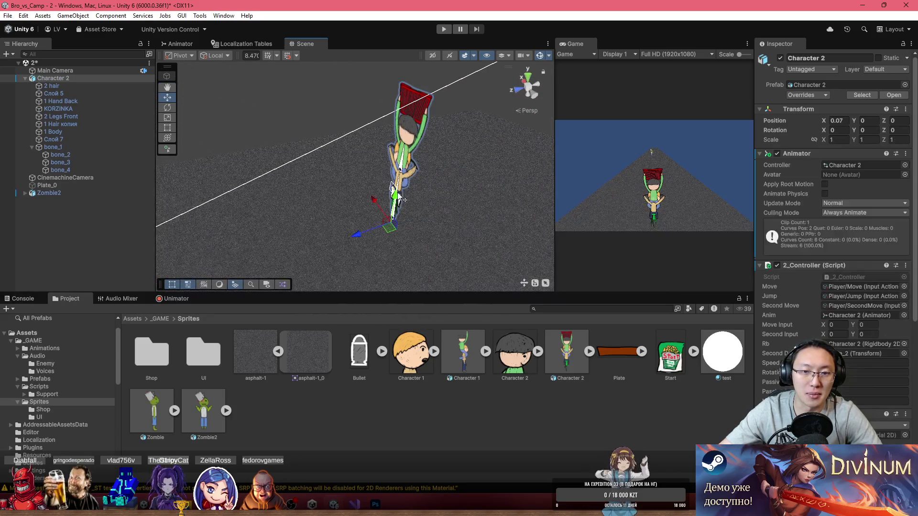
# - Remove the Rigidbody 2D component from Character 2
pyautogui.scroll(-3, 878, 222)
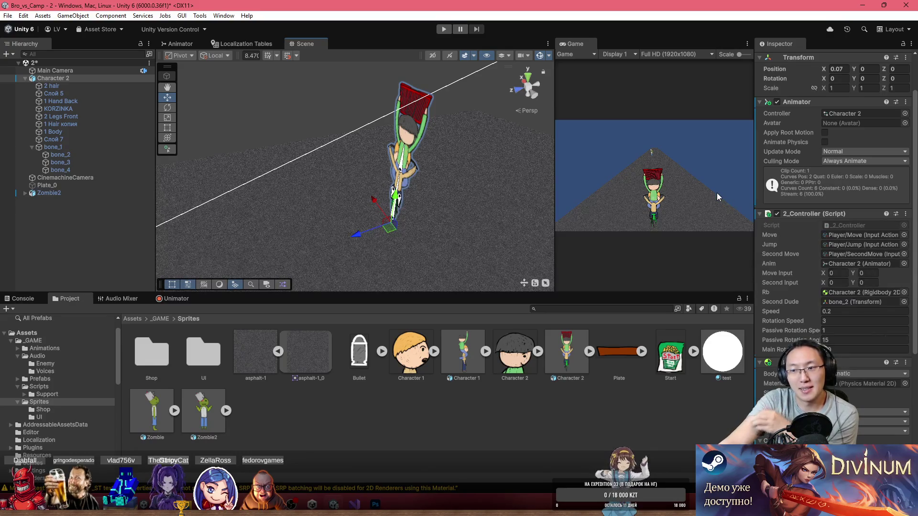
pyautogui.scroll(-5, 801, 286)
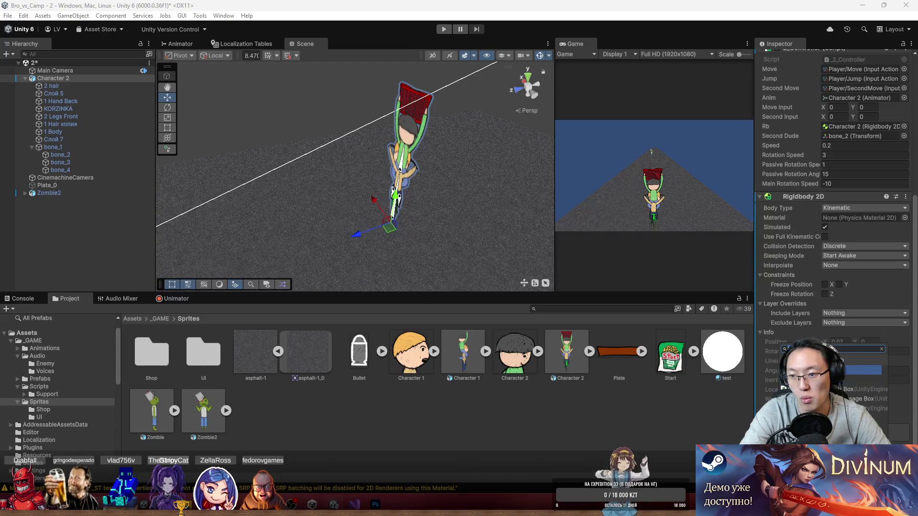
pyautogui.press('Return')
pyautogui.click(528, 268)
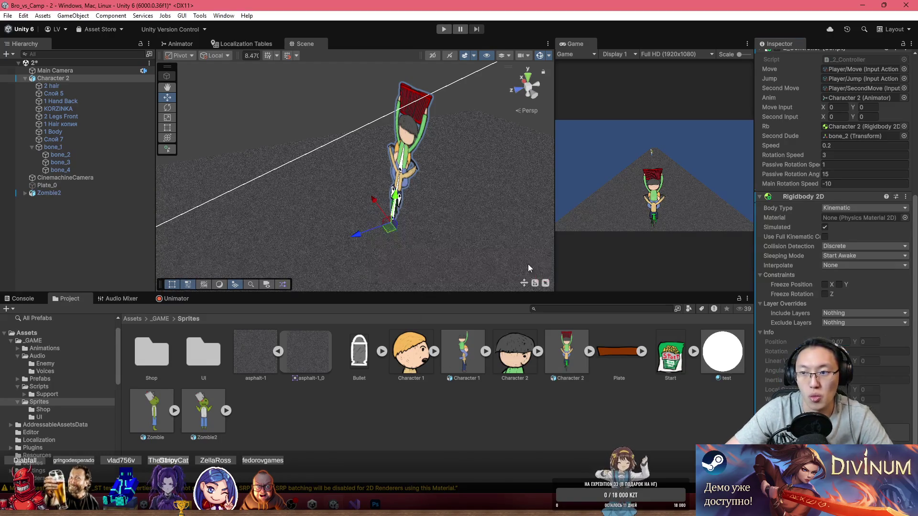
pyautogui.click(905, 196)
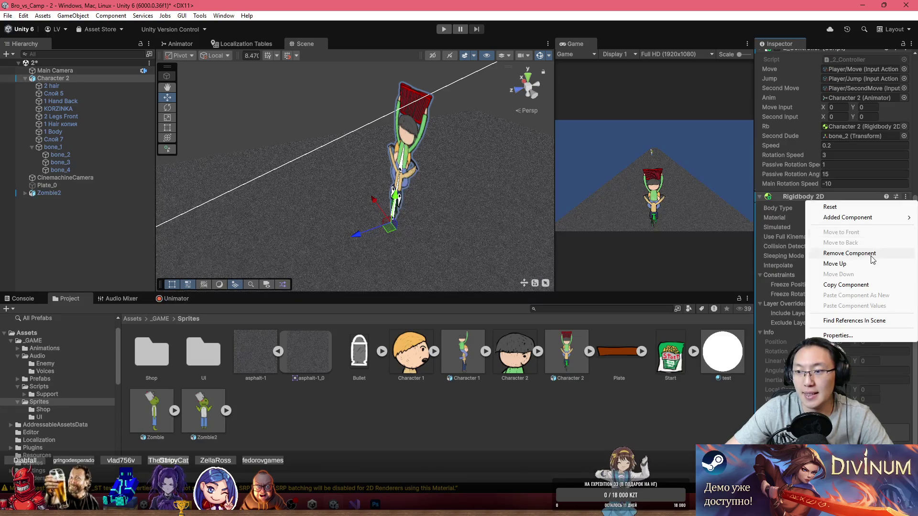
pyautogui.click(873, 259)
# - Add a Box Collider to Character 2 with Center Y 3.82 and Size Y 6.27
pyautogui.click(882, 427)
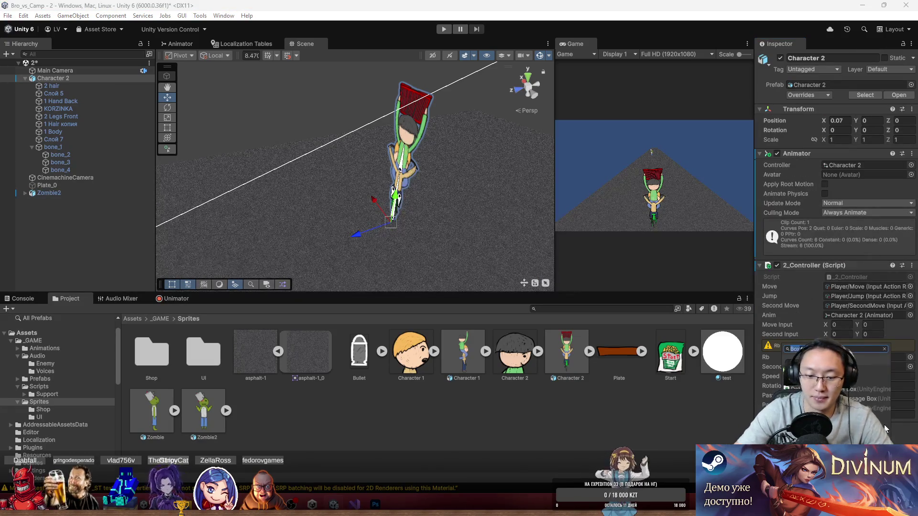
pyautogui.press('Down')
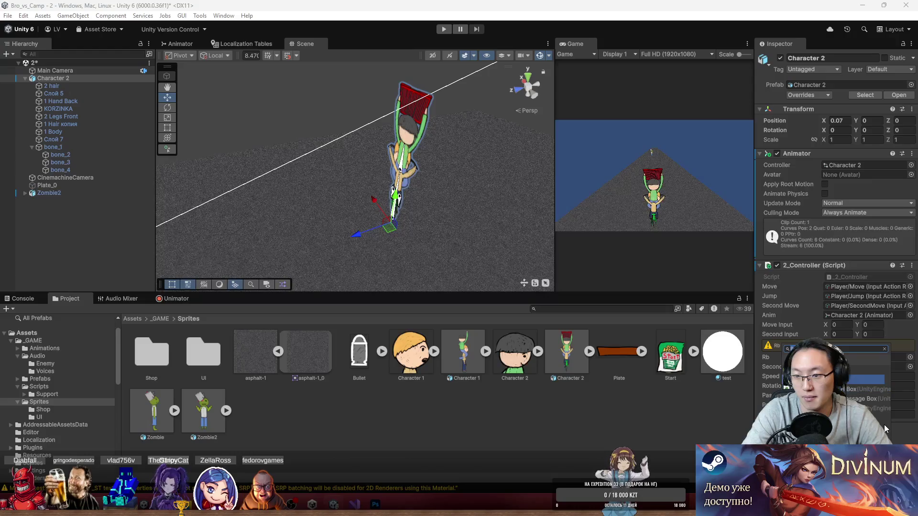
pyautogui.press('Return')
pyautogui.moveTo(509, 124)
pyautogui.mouseDown()
pyautogui.moveTo(445, 179)
pyautogui.moveTo(483, 120)
pyautogui.mouseUp()
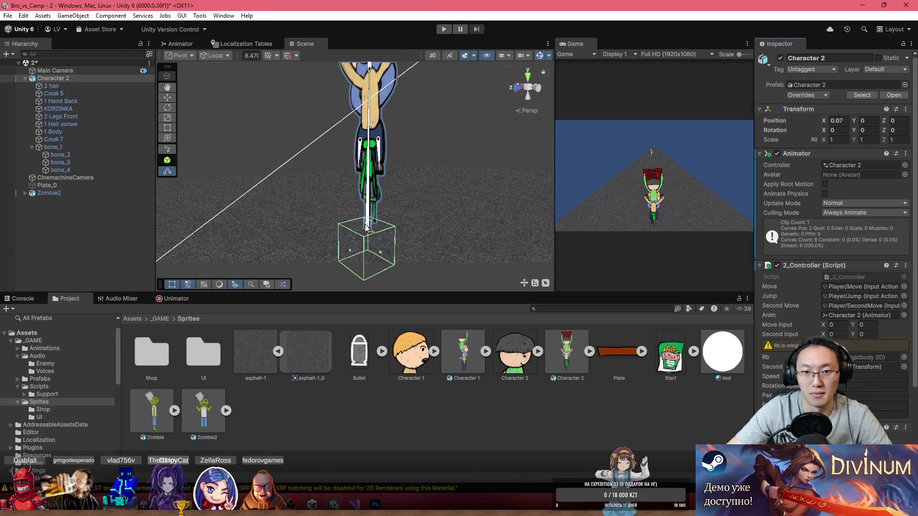
pyautogui.moveTo(368, 230); pyautogui.dragTo(375, 161)
pyautogui.hotkey('ctrl', 'z')
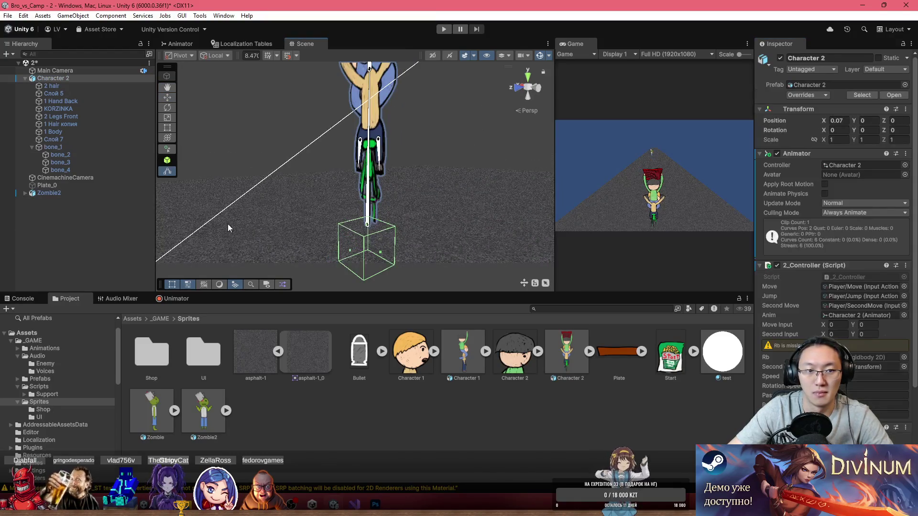
pyautogui.scroll(-5, 359, 257)
pyautogui.moveTo(366, 235)
pyautogui.mouseDown()
pyautogui.moveTo(510, 206)
pyautogui.moveTo(526, 239)
pyautogui.mouseUp()
pyautogui.scroll(-3, 834, 239)
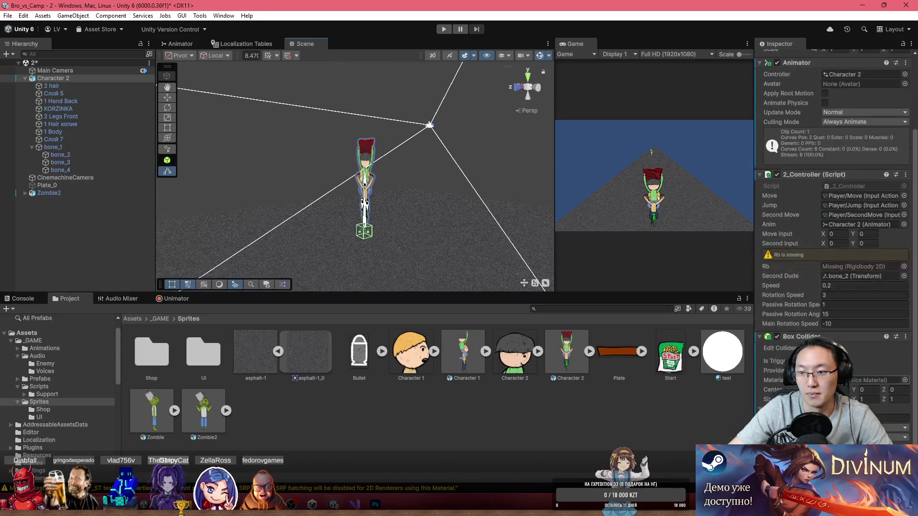
pyautogui.moveTo(859, 391)
pyautogui.mouseDown()
pyautogui.moveTo(915, 391)
pyautogui.moveTo(20, 393)
pyautogui.mouseUp()
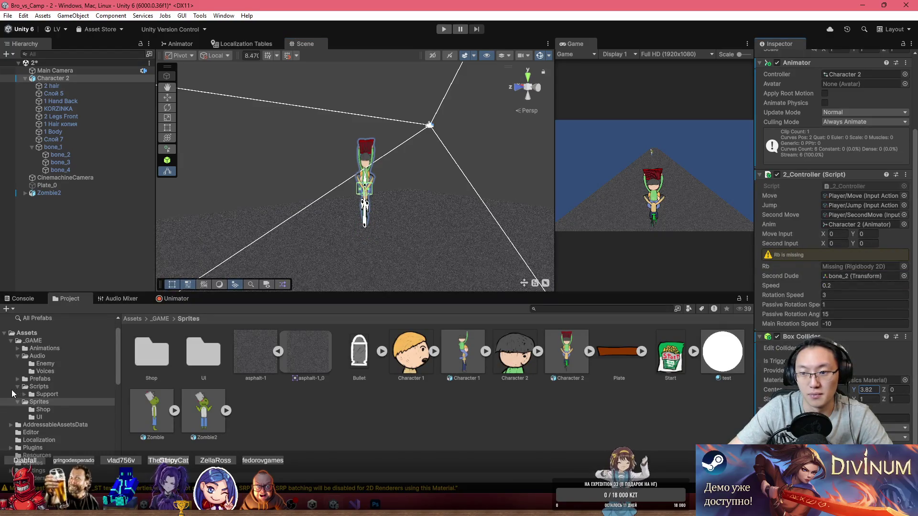
pyautogui.moveTo(854, 399); pyautogui.dragTo(868, 404)
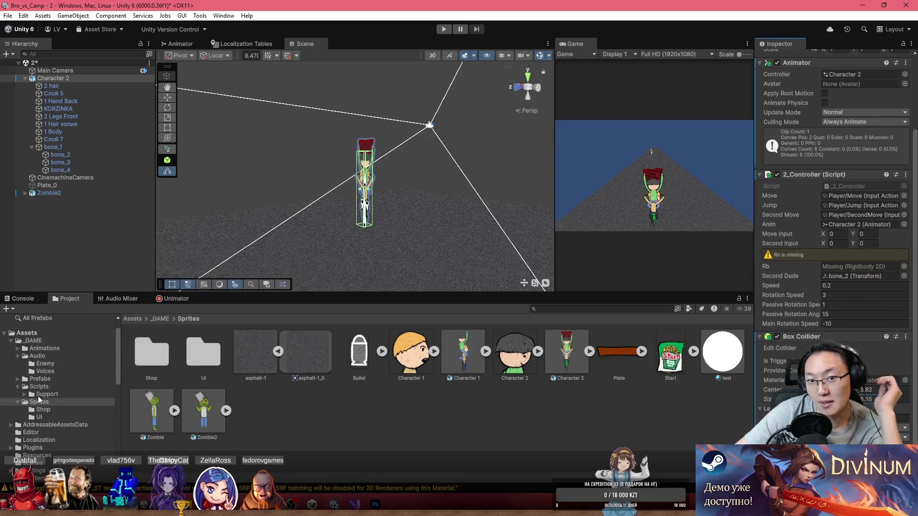
# - Check the collider from the front and copy the Box Collider component
pyautogui.moveTo(406, 210)
pyautogui.mouseDown()
pyautogui.moveTo(465, 213)
pyautogui.moveTo(518, 198)
pyautogui.moveTo(532, 174)
pyautogui.moveTo(439, 209)
pyautogui.mouseUp()
pyautogui.moveTo(374, 219)
pyautogui.mouseDown()
pyautogui.moveTo(220, 215)
pyautogui.moveTo(69, 220)
pyautogui.moveTo(56, 229)
pyautogui.moveTo(903, 244)
pyautogui.moveTo(412, 138)
pyautogui.mouseUp()
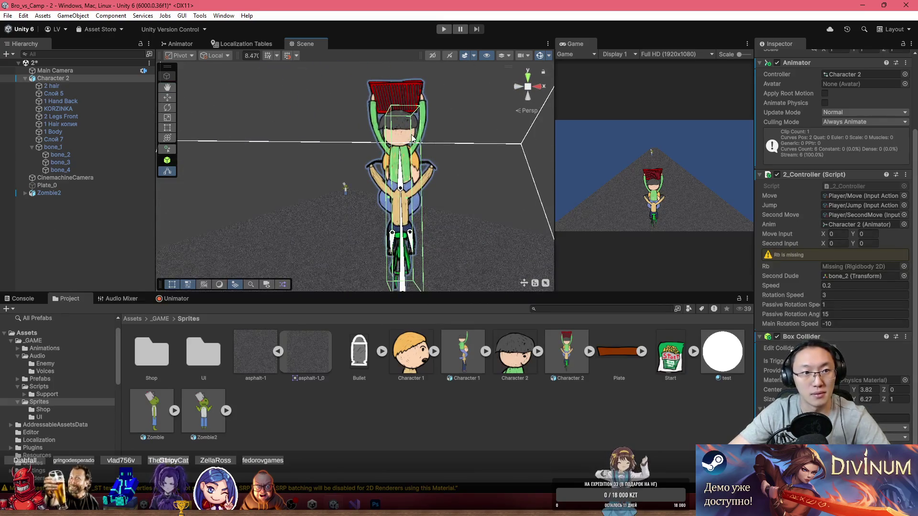
pyautogui.moveTo(50, 78)
pyautogui.mouseDown()
pyautogui.moveTo(66, 181)
pyautogui.moveTo(56, 150)
pyautogui.moveTo(899, 337)
pyautogui.mouseUp()
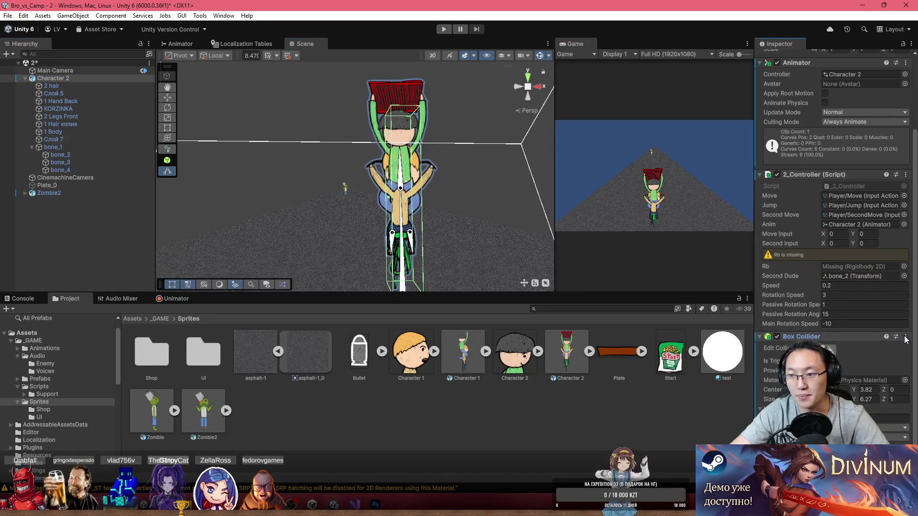
pyautogui.click(905, 337)
pyautogui.press('Escape')
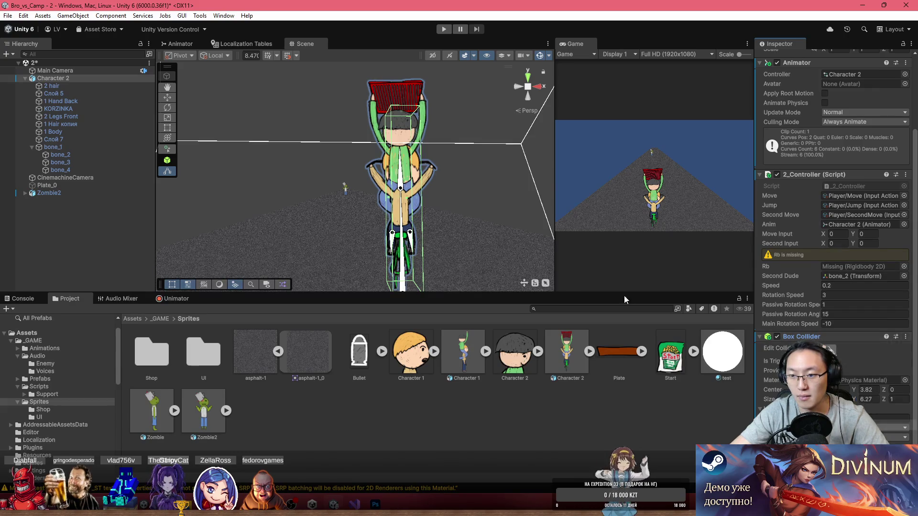
pyautogui.click(92, 146)
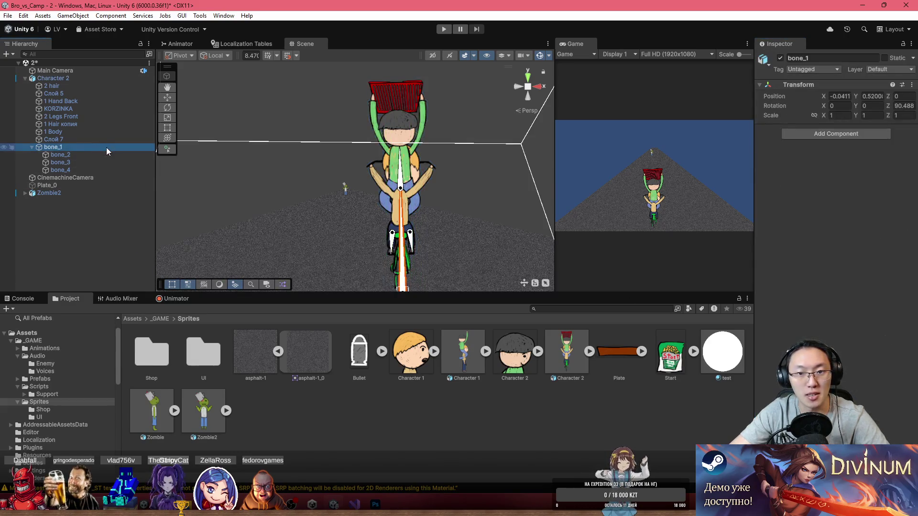
# - Add a Box Collider to bone_1 and paste the copied collider values into it
pyautogui.click(835, 133)
pyautogui.write('BOx')
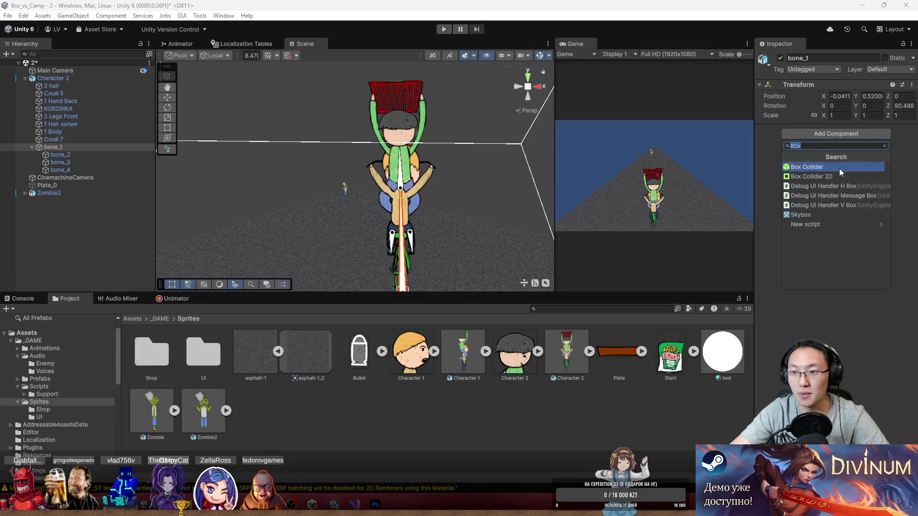
pyautogui.click(850, 168)
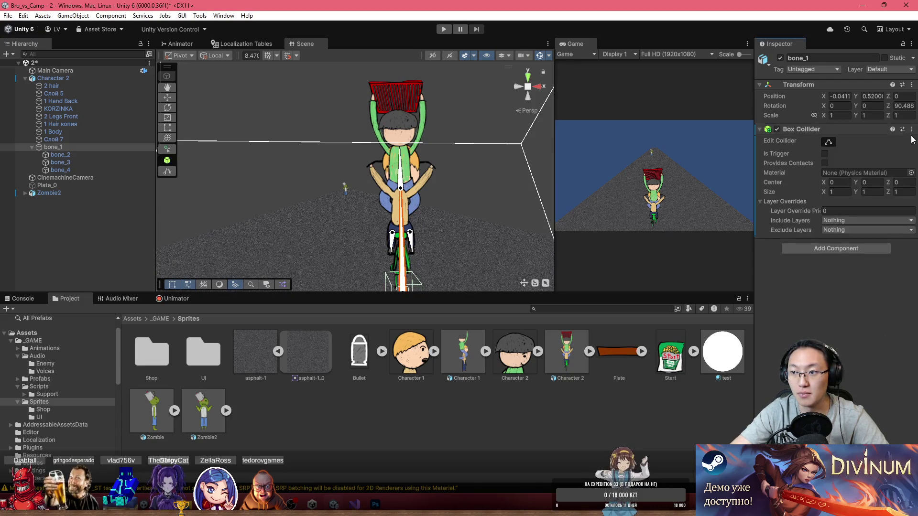
pyautogui.click(911, 129)
pyautogui.click(867, 239)
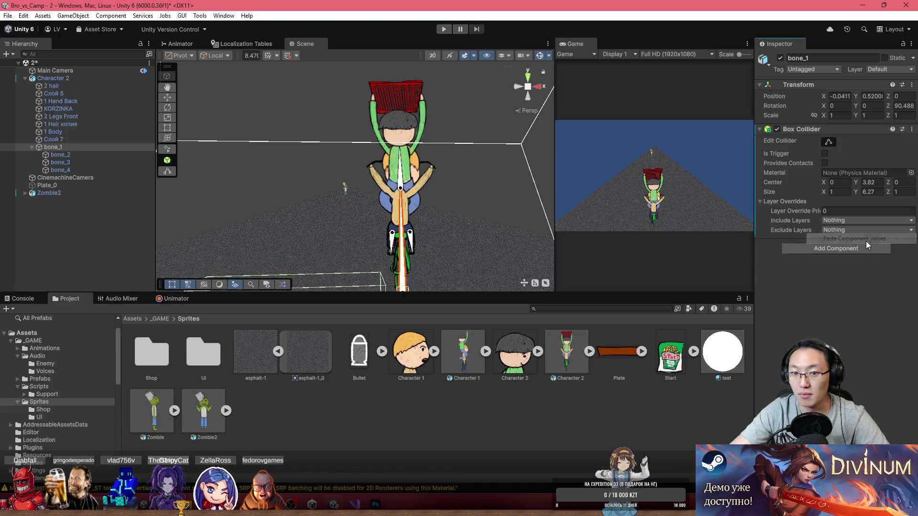
# - Stretch bone_1's collider Size X to 5.21 and shift its center along the bike
pyautogui.moveTo(464, 222); pyautogui.dragTo(506, 191)
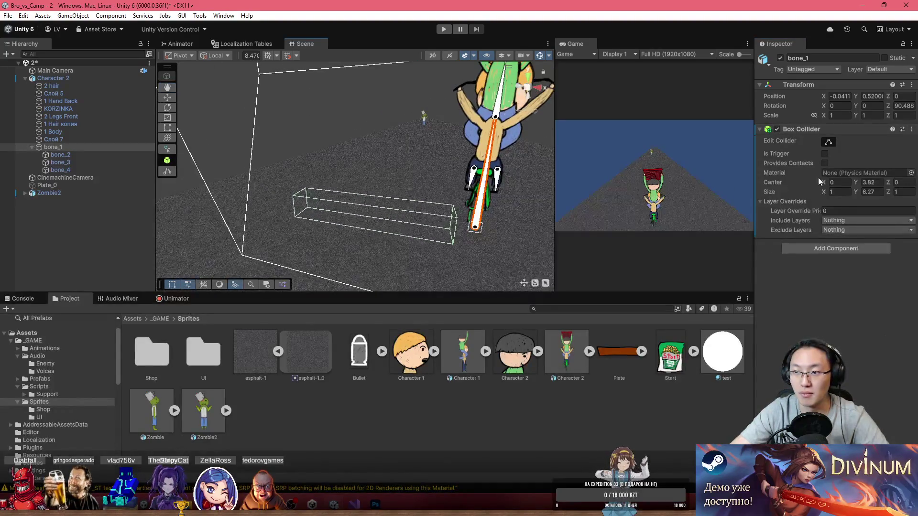
pyautogui.write('1')
pyautogui.write('0')
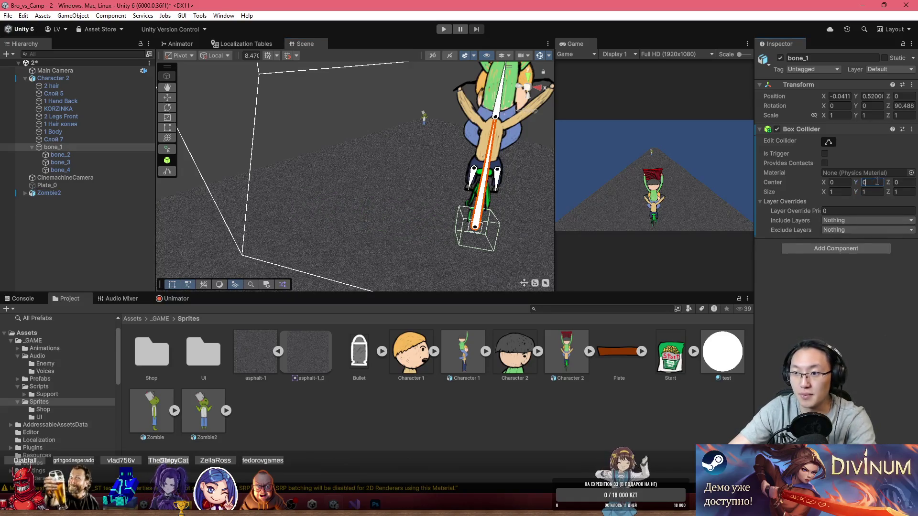
pyautogui.moveTo(856, 192); pyautogui.dragTo(901, 196)
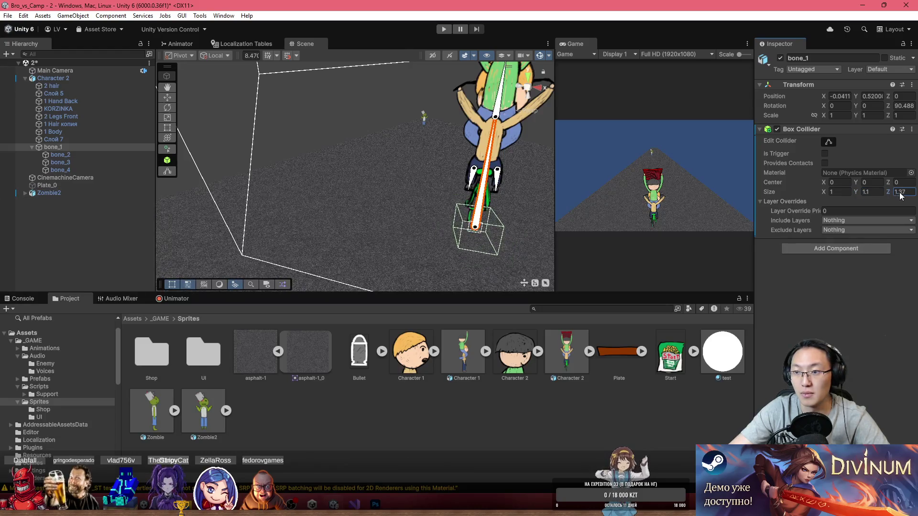
pyautogui.moveTo(826, 196)
pyautogui.mouseDown()
pyautogui.moveTo(913, 195)
pyautogui.moveTo(96, 193)
pyautogui.moveTo(574, 178)
pyautogui.moveTo(616, 205)
pyautogui.moveTo(838, 206)
pyautogui.moveTo(18, 196)
pyautogui.moveTo(96, 178)
pyautogui.mouseUp()
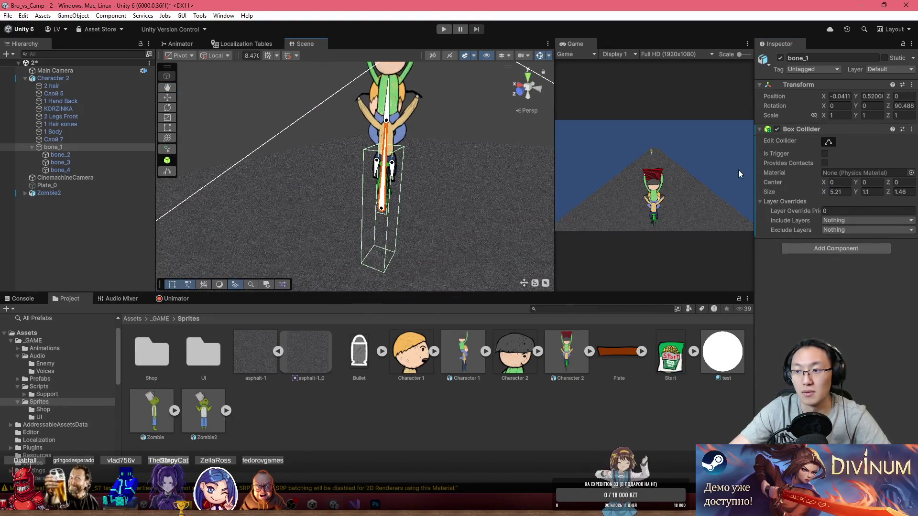
pyautogui.moveTo(862, 187)
pyautogui.mouseDown()
pyautogui.moveTo(847, 184)
pyautogui.moveTo(867, 176)
pyautogui.mouseUp()
pyautogui.moveTo(502, 143)
pyautogui.mouseDown()
pyautogui.moveTo(482, 127)
pyautogui.moveTo(525, 85)
pyautogui.moveTo(597, 130)
pyautogui.moveTo(858, 139)
pyautogui.moveTo(36, 162)
pyautogui.moveTo(271, 177)
pyautogui.moveTo(354, 167)
pyautogui.moveTo(287, 186)
pyautogui.moveTo(371, 163)
pyautogui.moveTo(356, 153)
pyautogui.moveTo(365, 122)
pyautogui.moveTo(382, 143)
pyautogui.mouseUp()
pyautogui.click(67, 79)
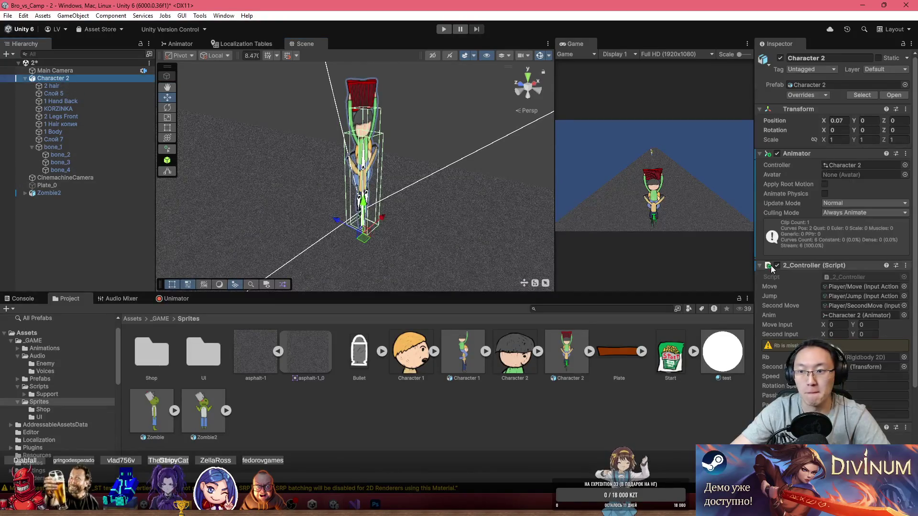
# - Add a 3D Rigidbody to Character 2 after cancelling the Rigidbody2D conflict
pyautogui.click(834, 473)
pyautogui.write('Rigi')
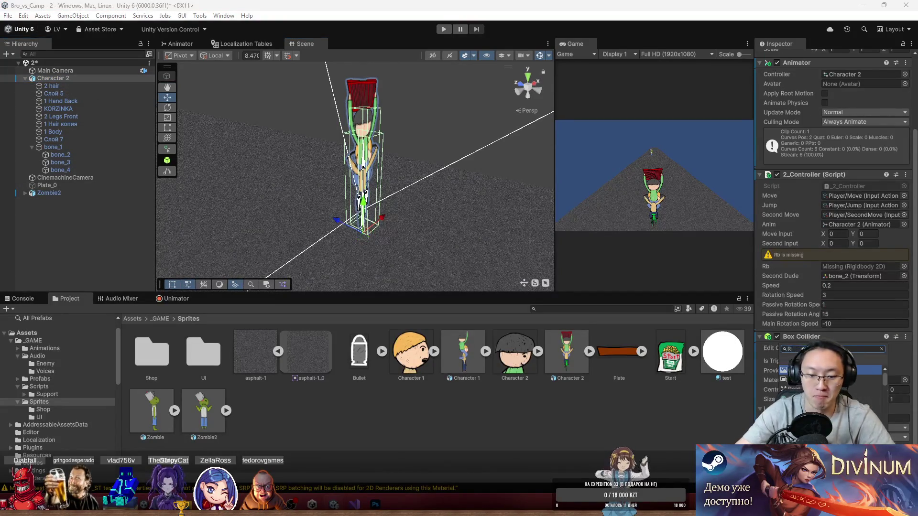
pyautogui.press('Down')
pyautogui.press('Return')
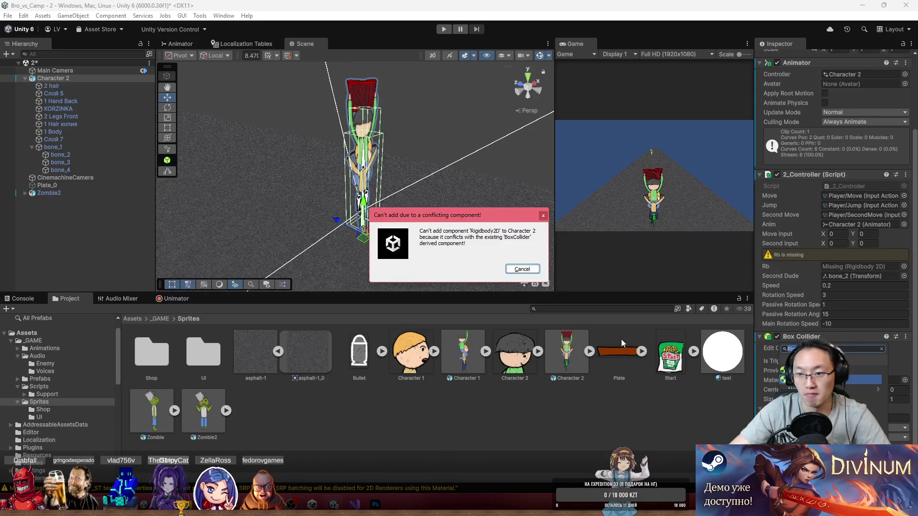
pyautogui.press('Escape')
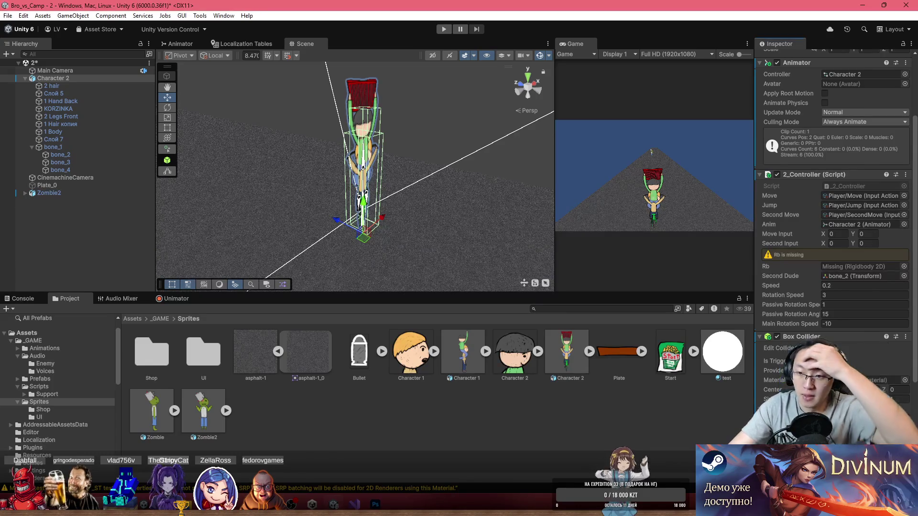
pyautogui.press('Return')
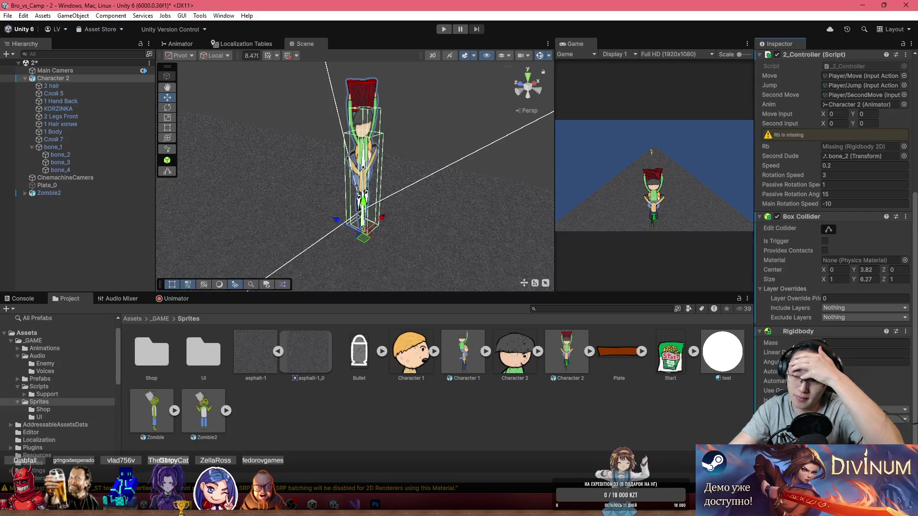
# - Set the Rigidbody mass to 1 and bring up _2_Controller.cs in Visual Studio
pyautogui.scroll(-1, 834, 215)
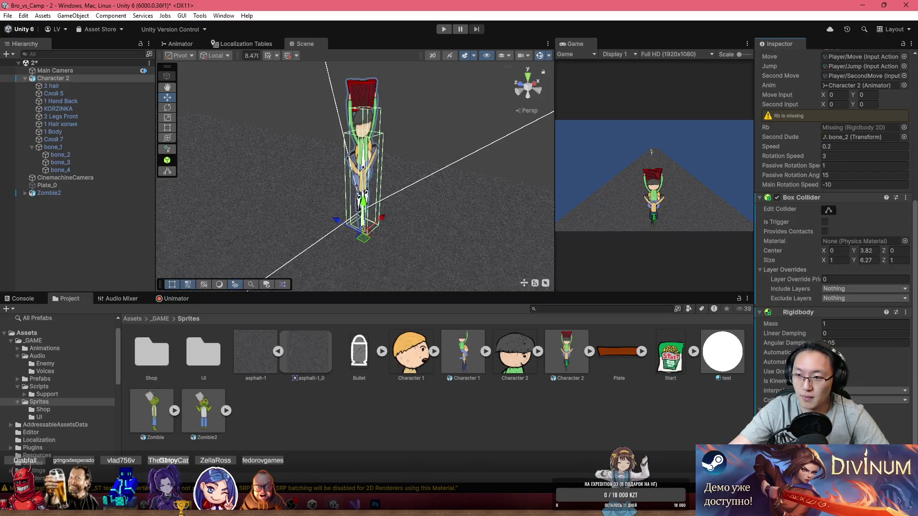
pyautogui.click(839, 323)
pyautogui.write('0')
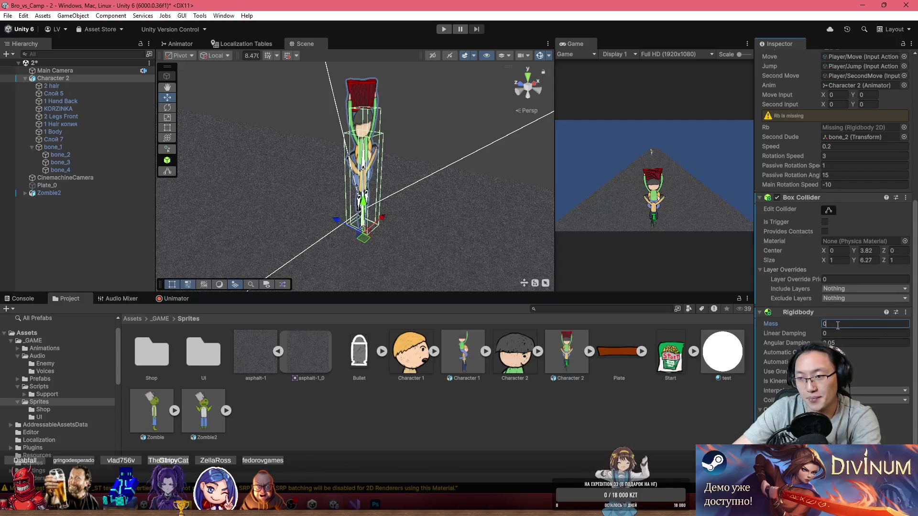
pyautogui.press('Return')
pyautogui.scroll(-1, 834, 238)
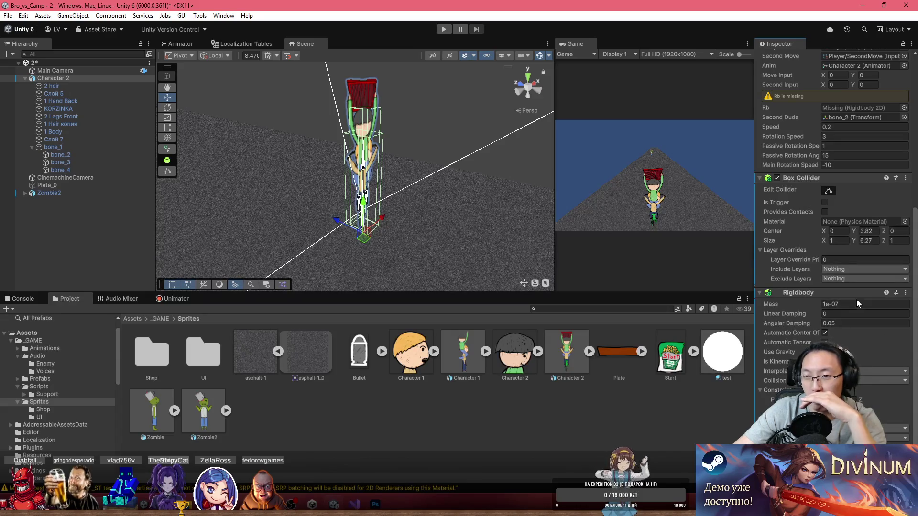
pyautogui.click(853, 304)
pyautogui.write('1')
pyautogui.press('Return')
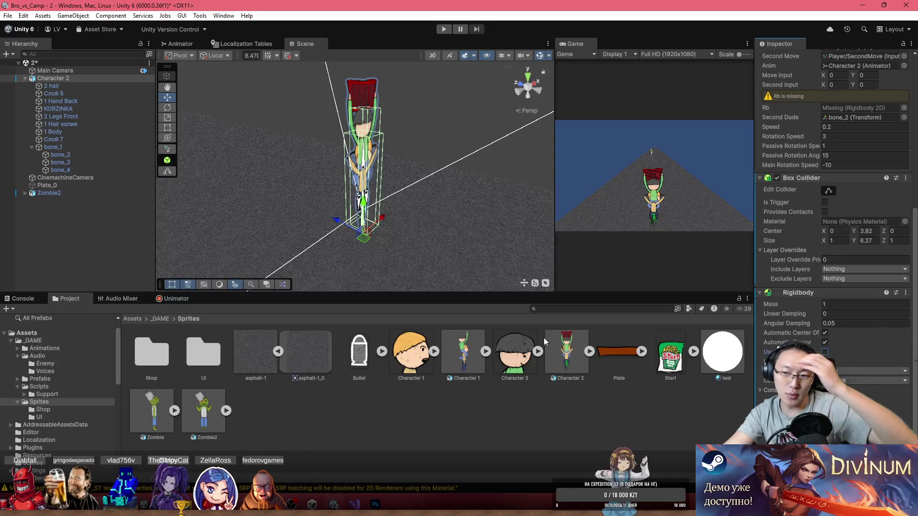
pyautogui.click(354, 504)
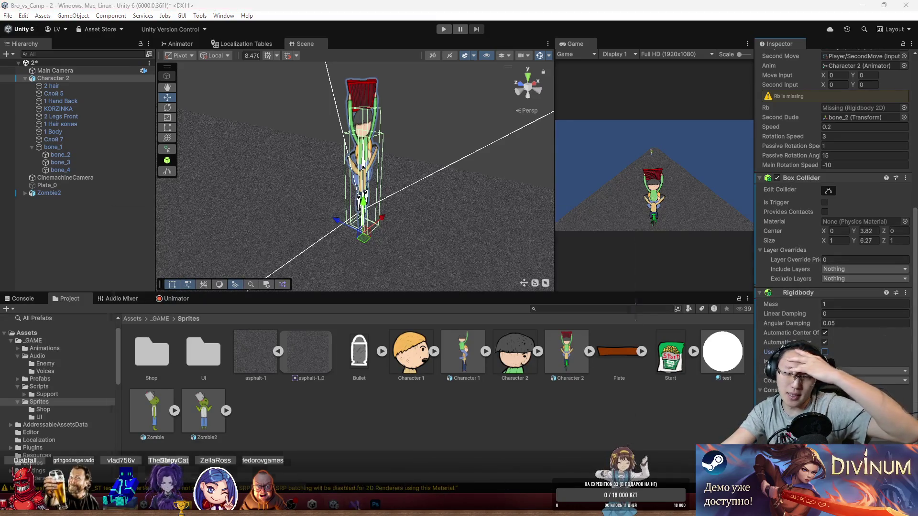
pyautogui.scroll(5, 236, 258)
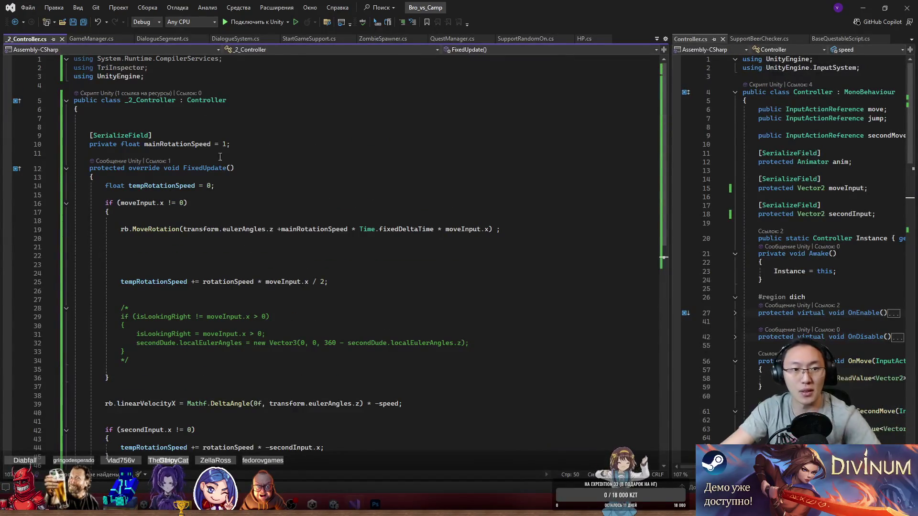
# - Declare a [SerializeField] private Rigidbody rb field in the class body
pyautogui.click(187, 76)
pyautogui.click(335, 118)
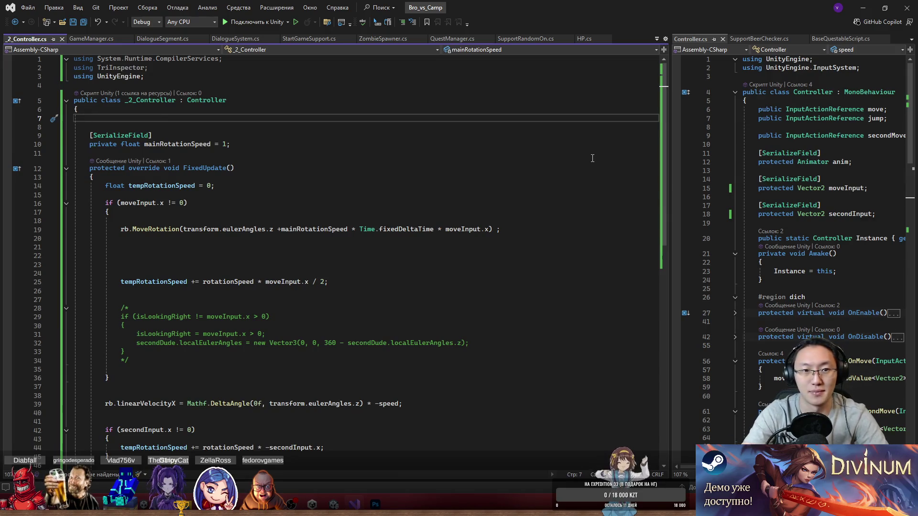
pyautogui.write('[Ser')
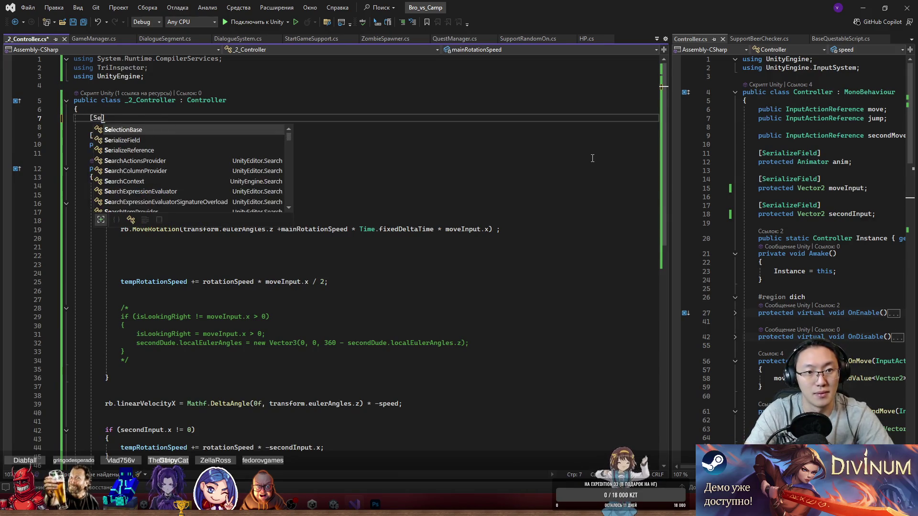
pyautogui.press('Tab')
pyautogui.press('Return')
pyautogui.write('privat')
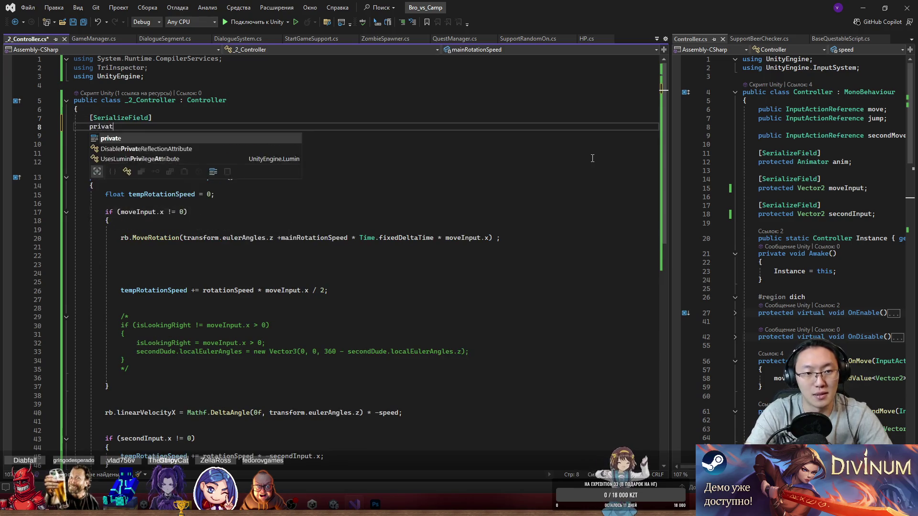
pyautogui.write('e Rig')
pyautogui.press('Tab')
pyautogui.write('rb;')
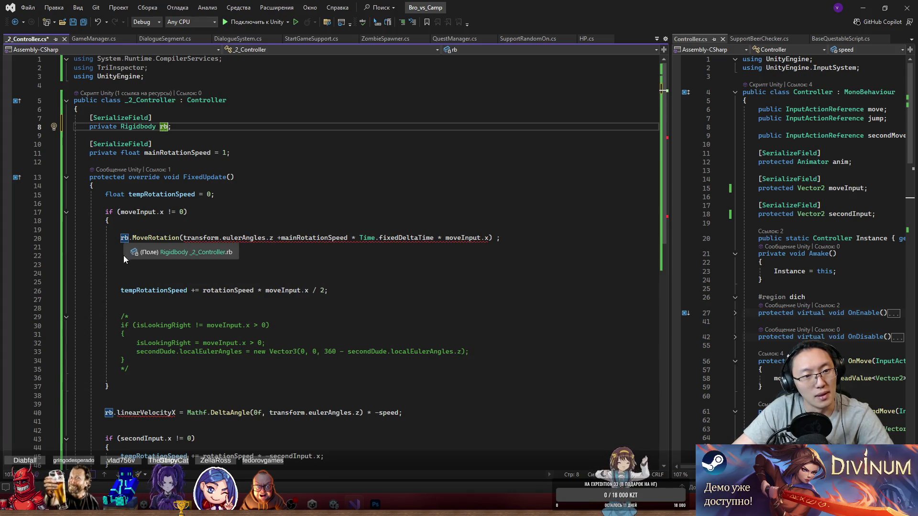
# - Write rb.MoveRotation(Quaternion.Euler(0, 0, 0)); in FixedUpdate
pyautogui.click(132, 256)
pyautogui.write('rb.')
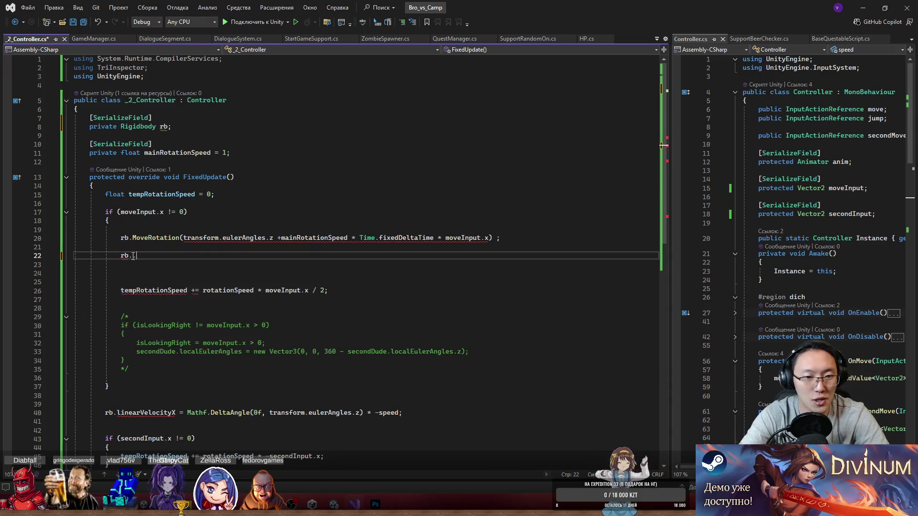
pyautogui.write('.Mo')
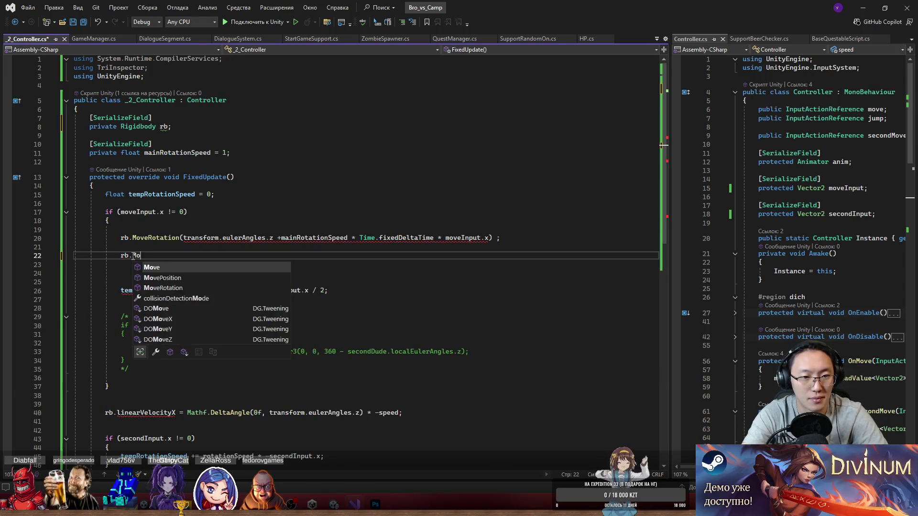
pyautogui.write('veR')
pyautogui.press('Tab')
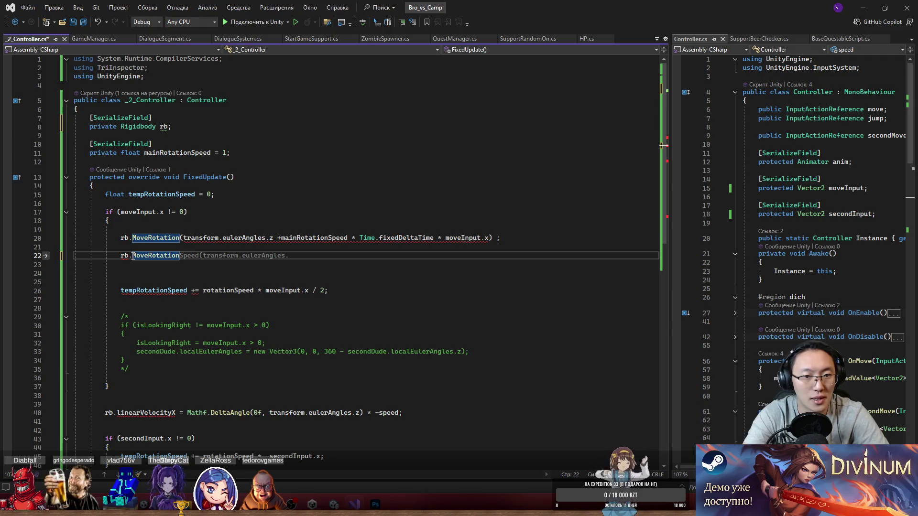
pyautogui.write('(')
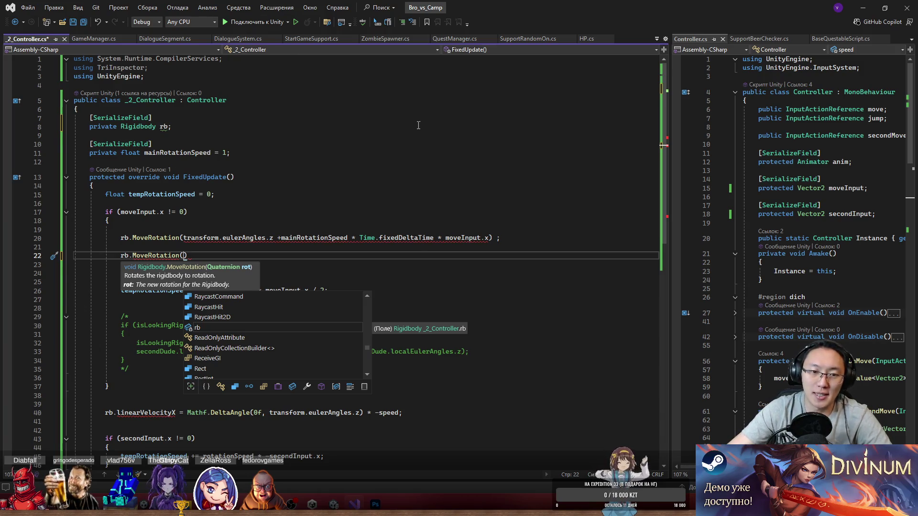
pyautogui.hotkey('alt', 'Tab')
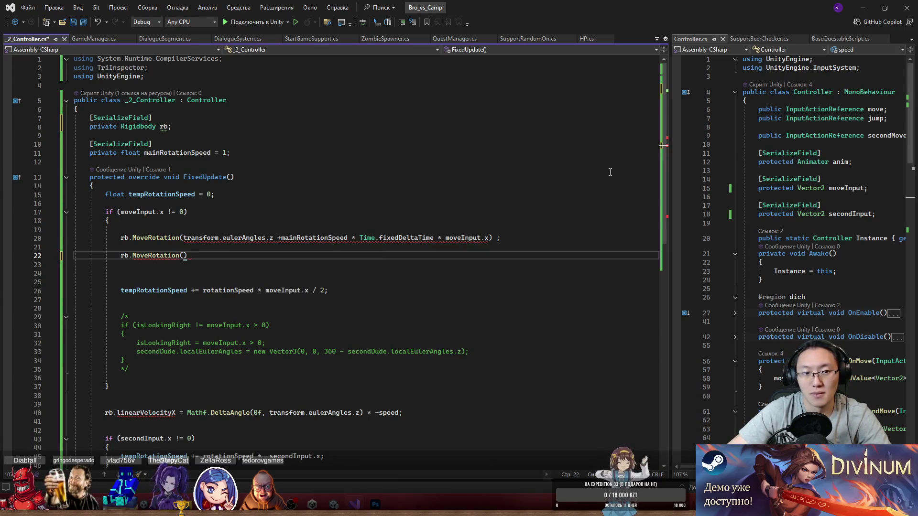
pyautogui.write('new')
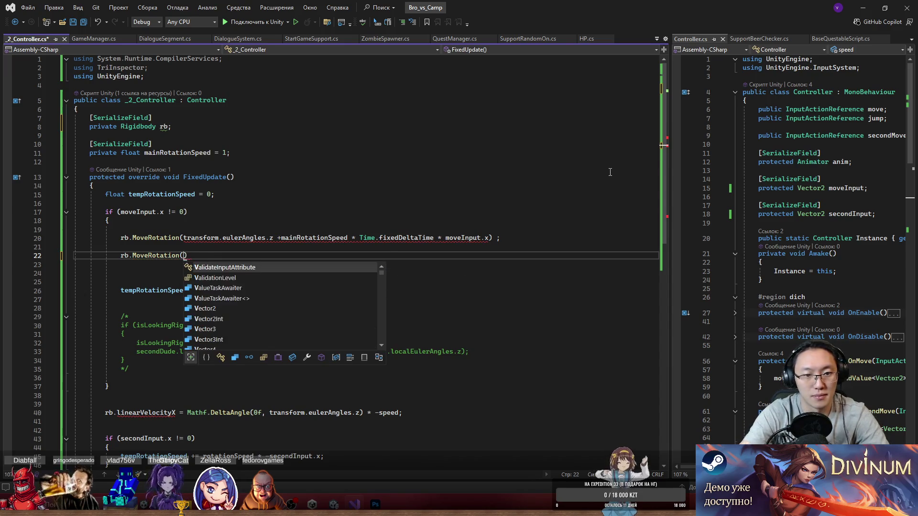
pyautogui.write(' Vec')
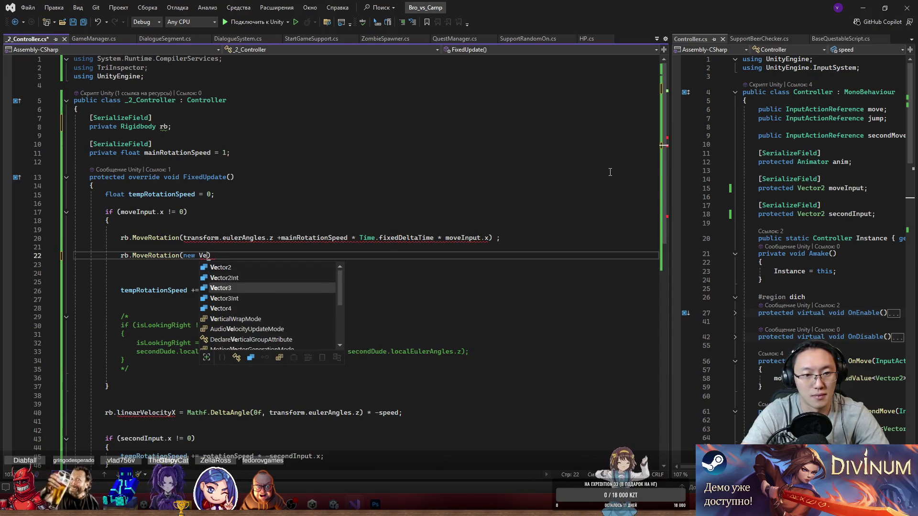
pyautogui.press('Tab')
pyautogui.hotkey('ctrl', 'BackSpace')
pyautogui.hotkey('ctrl', 'BackSpace')
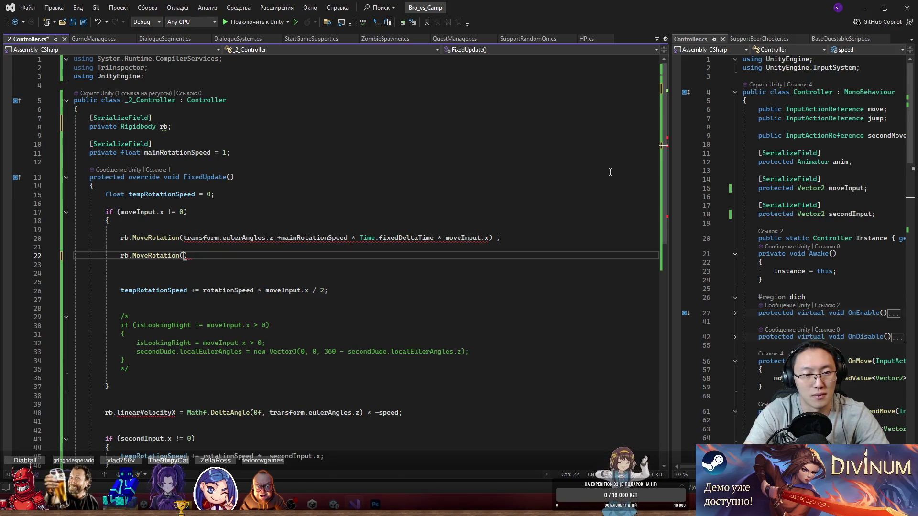
pyautogui.write('Qua')
pyautogui.press('Tab')
pyautogui.write('.E')
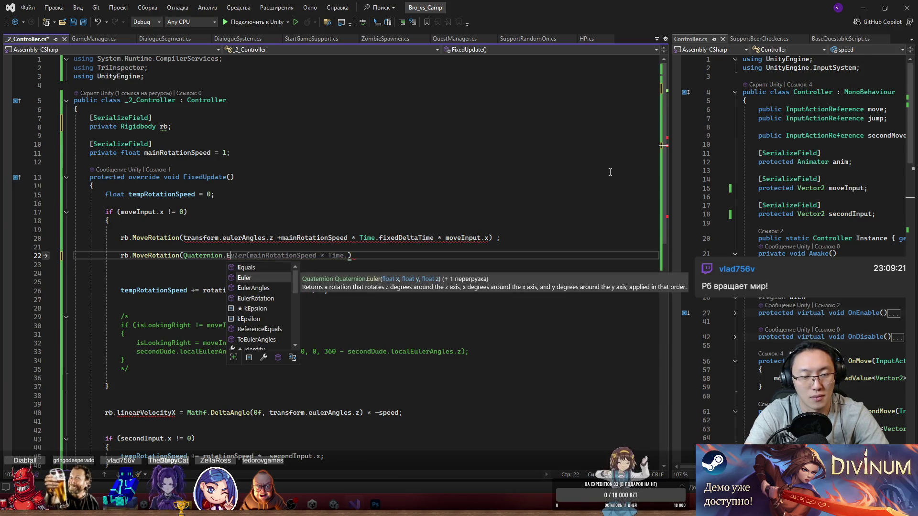
pyautogui.write('uler')
pyautogui.press('Escape')
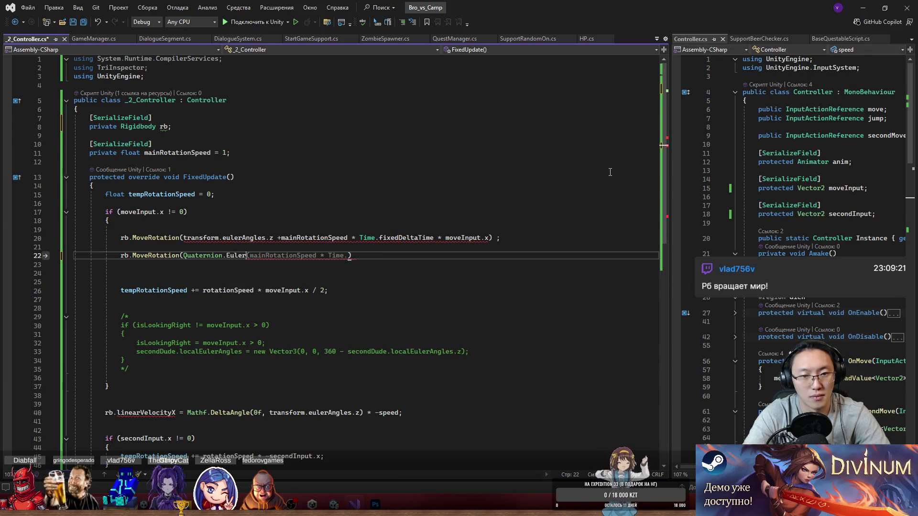
pyautogui.write('(')
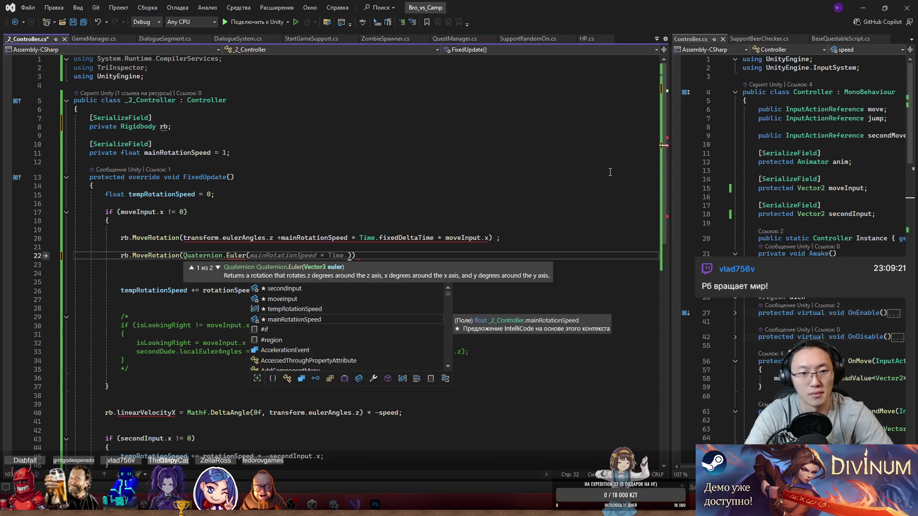
pyautogui.write('0, 0, 0')
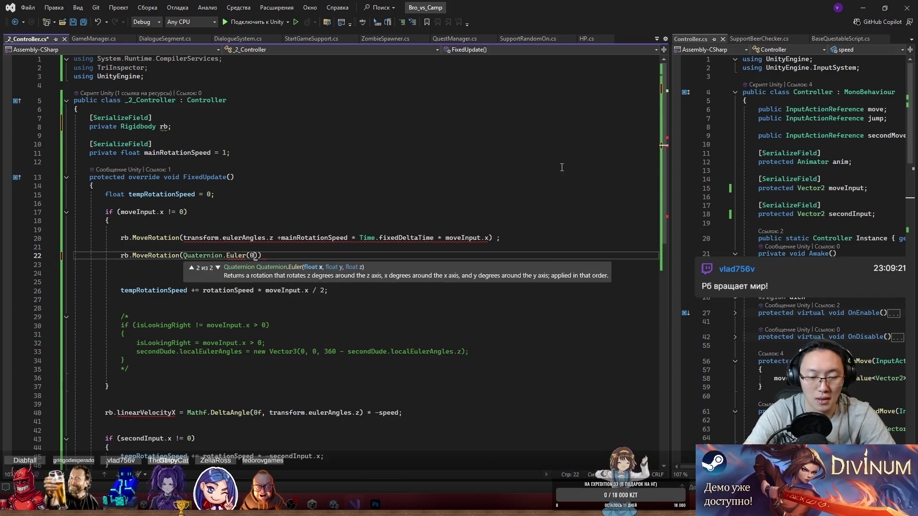
pyautogui.write('));')
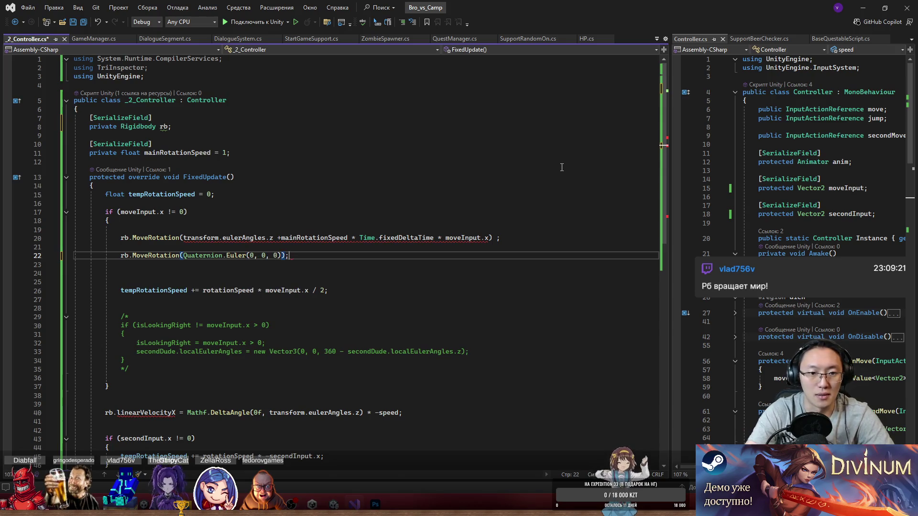
# - Paste the z-rotation expression into the Euler call, delete the old MoveRotation line, and save
pyautogui.moveTo(183, 238); pyautogui.dragTo(490, 241)
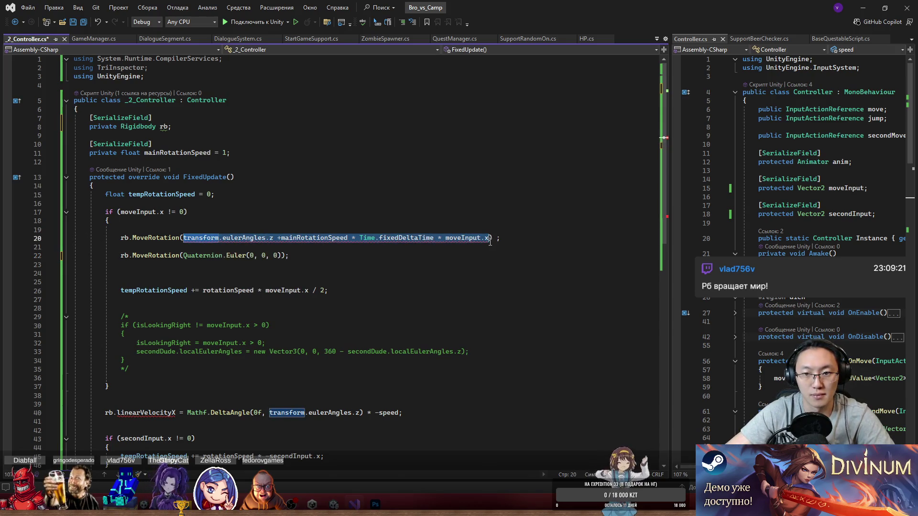
pyautogui.hotkey('ctrl', 'c')
pyautogui.doubleClick(278, 255)
pyautogui.hotkey('ctrl', 'v')
pyautogui.press('Up')
pyautogui.hotkey('shift', 'Up')
pyautogui.press('BackSpace')
pyautogui.press('BackSpace')
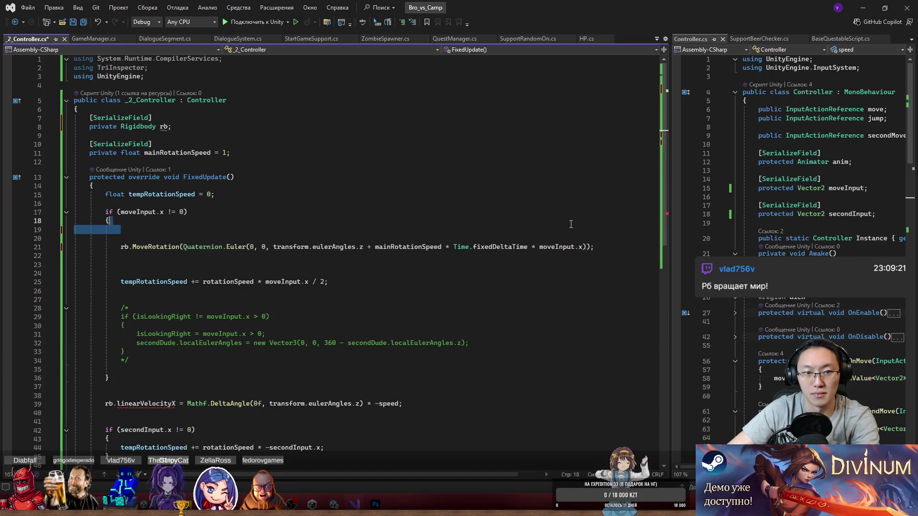
pyautogui.hotkey('ctrl', 's')
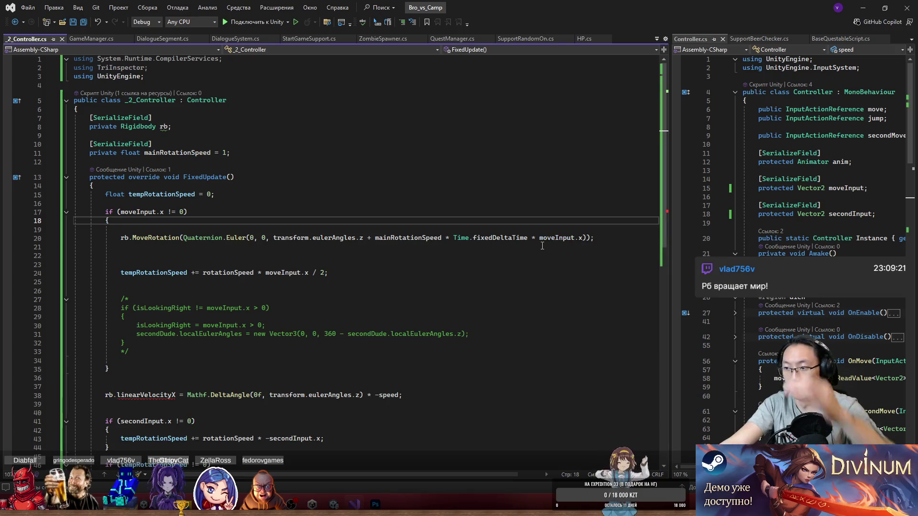
pyautogui.scroll(-4, 551, 239)
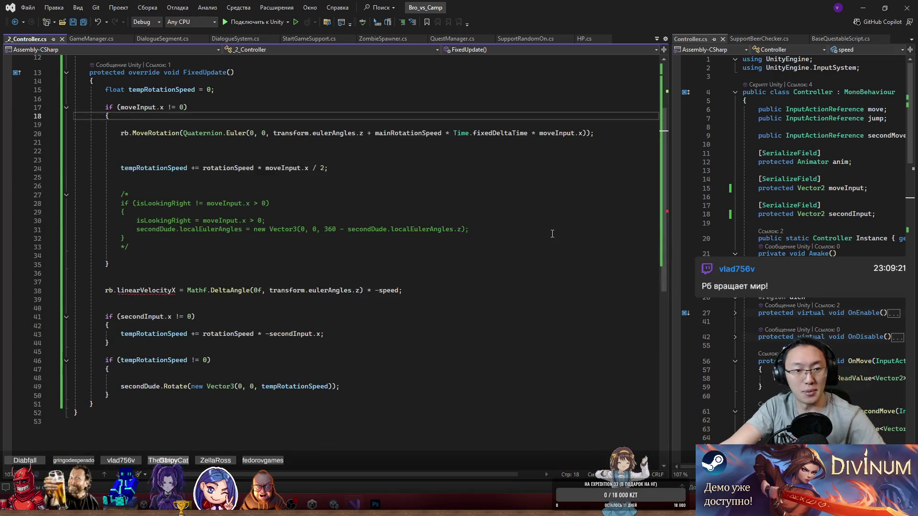
# - Add an rb.linearVelocity line below line 38 and minimize Visual Studio to show Unity
pyautogui.click(439, 292)
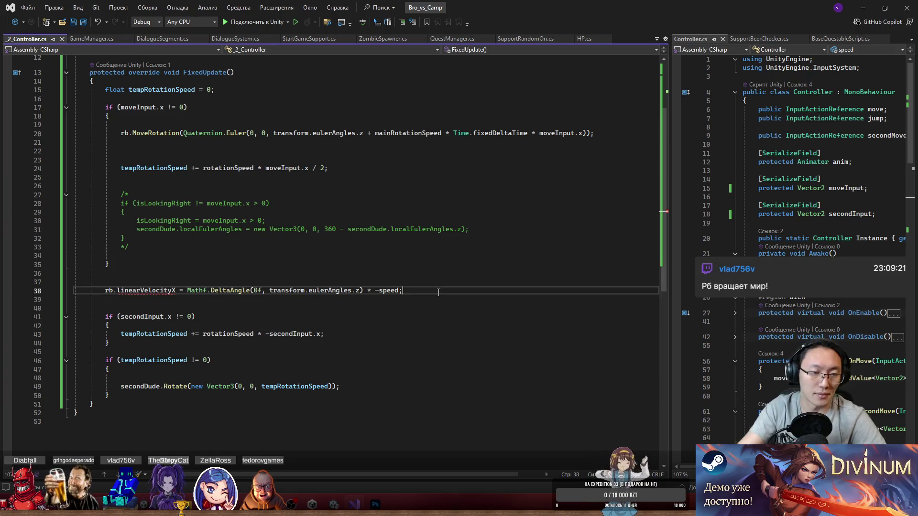
pyautogui.press('Return')
pyautogui.press('Return')
pyautogui.write('rb.')
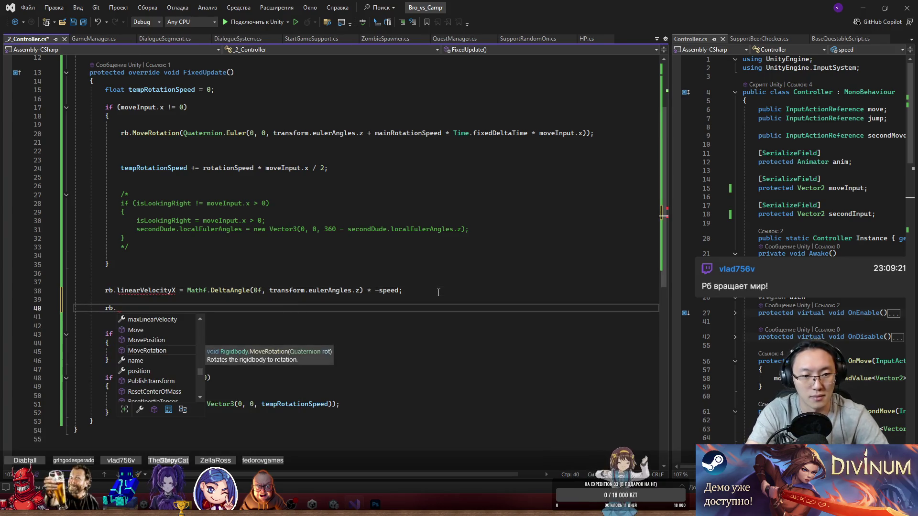
pyautogui.write('ve')
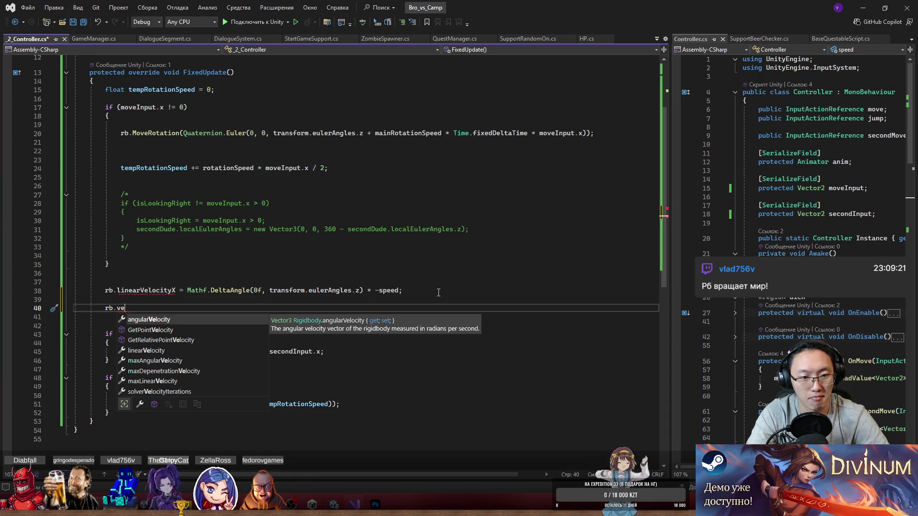
pyautogui.press('Down')
pyautogui.press('Down')
pyautogui.press('Down')
pyautogui.press('Tab')
pyautogui.write('.')
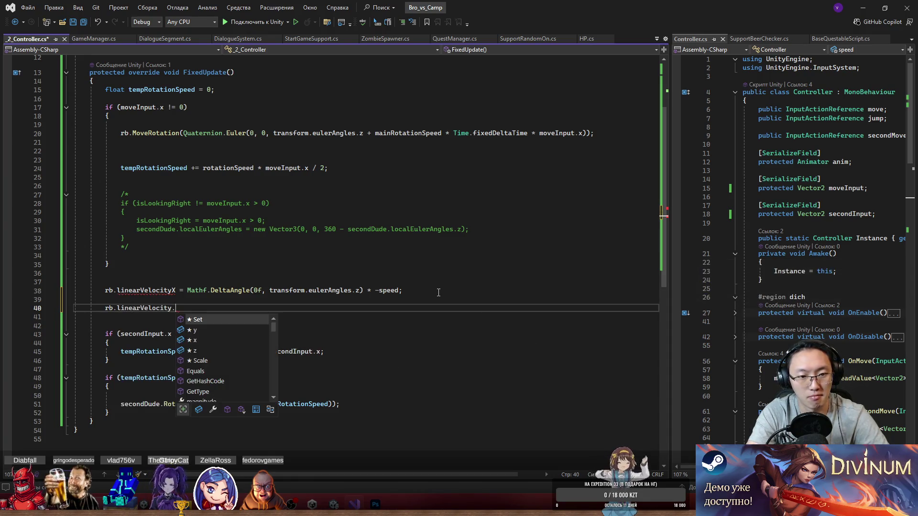
pyautogui.press('BackSpace')
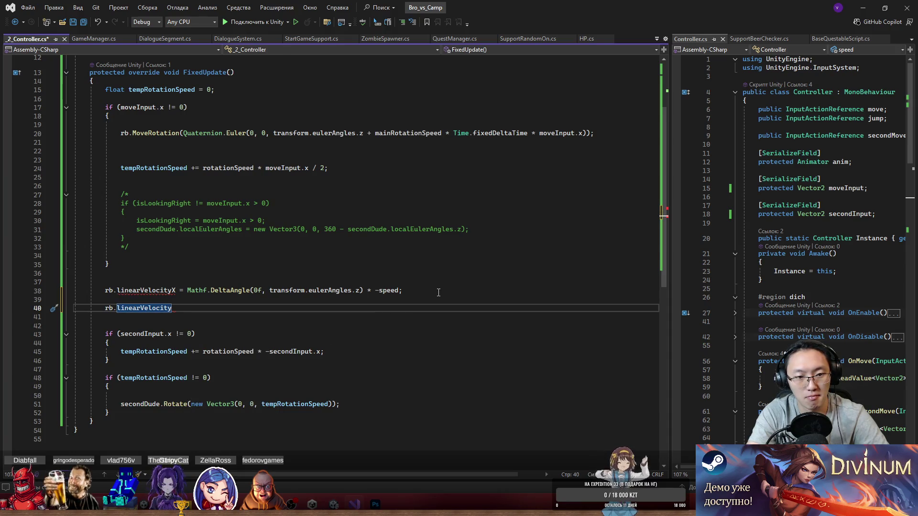
pyautogui.moveTo(137, 290)
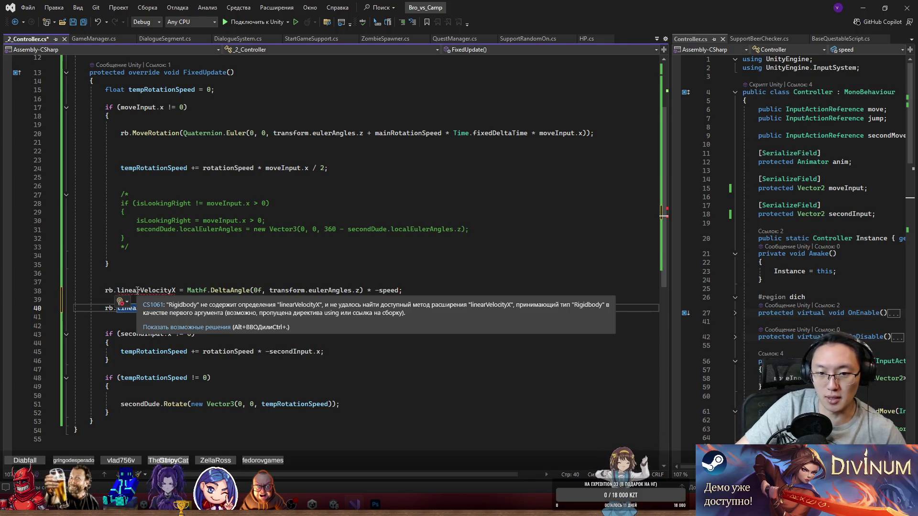
pyautogui.write('.')
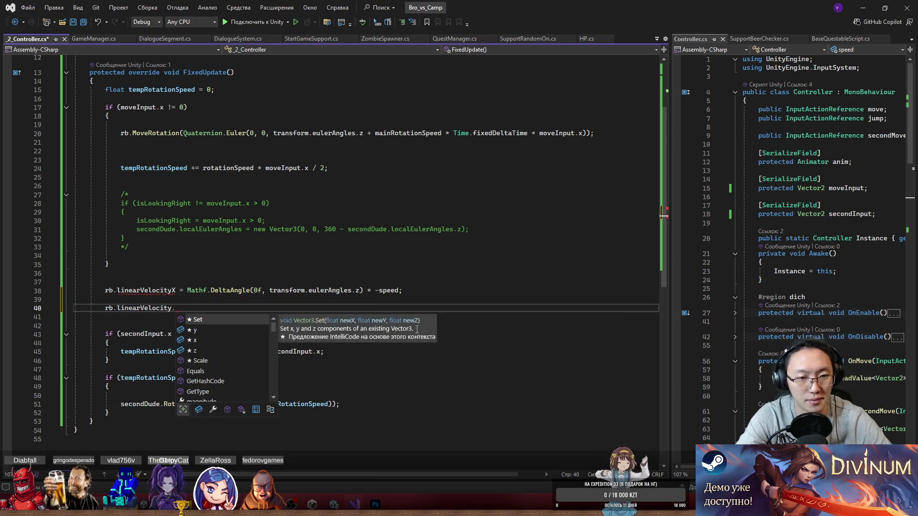
pyautogui.press('BackSpace')
pyautogui.hotkey('ctrl', 'BackSpace')
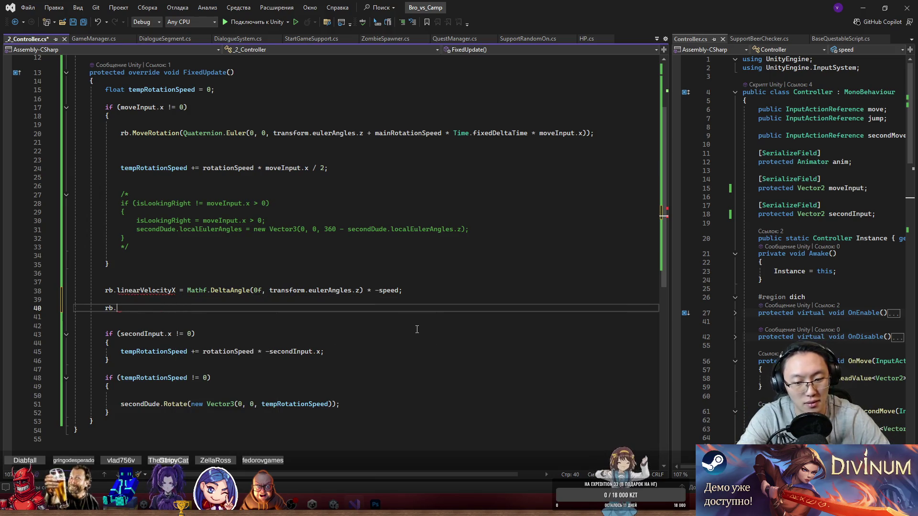
pyautogui.write('line')
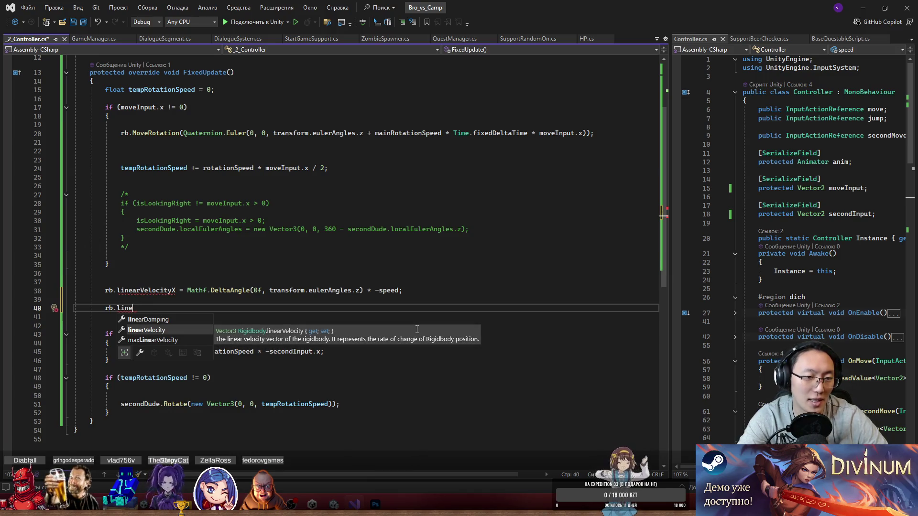
pyautogui.press('Tab')
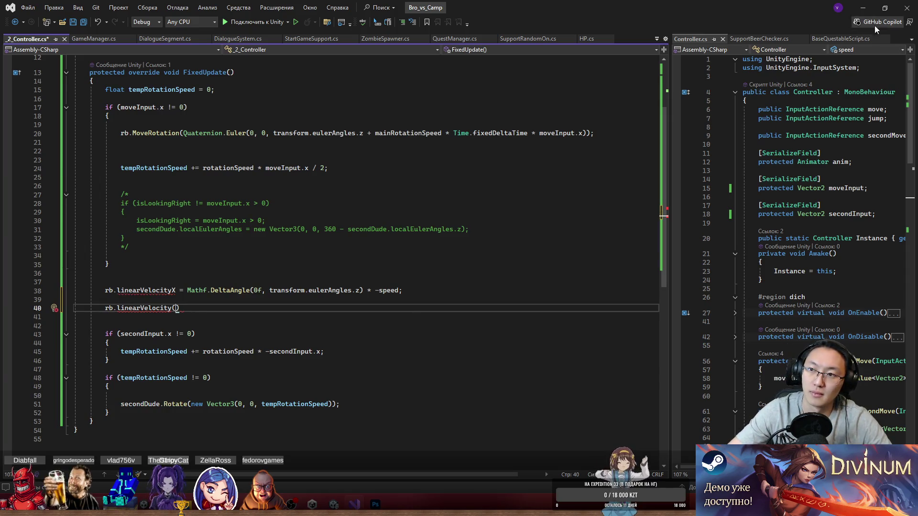
pyautogui.click(863, 8)
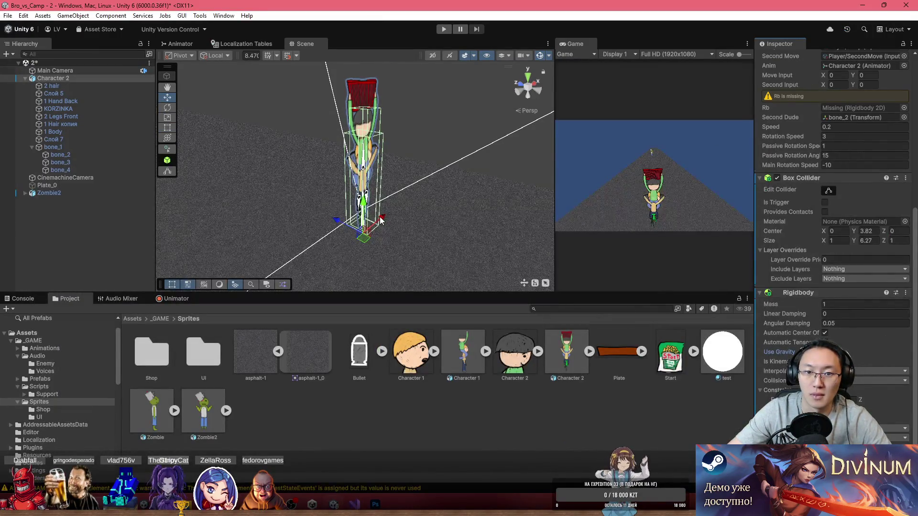
# - Move the DeltaAngle speed expression into rb.linearVelocity = new Vector3(speed, 0, 0) on line 40
pyautogui.scroll(5, 797, 212)
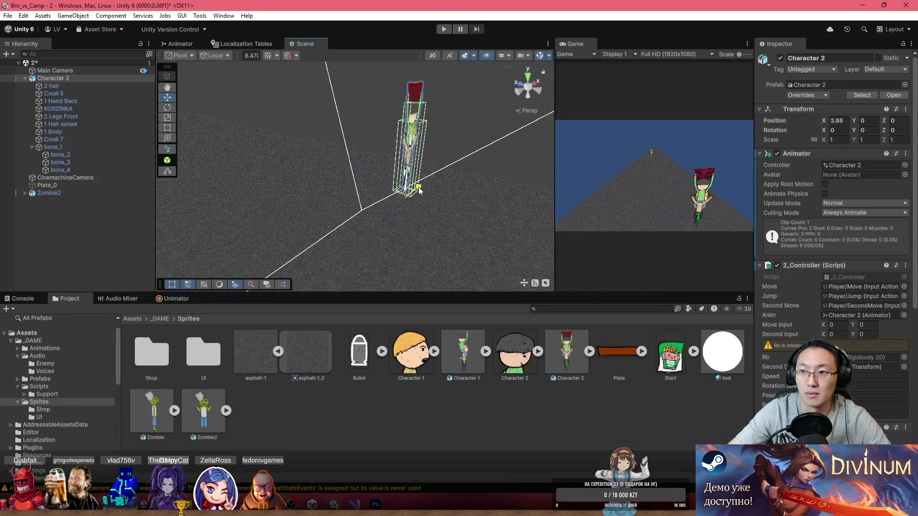
pyautogui.hotkey('alt', 'Tab')
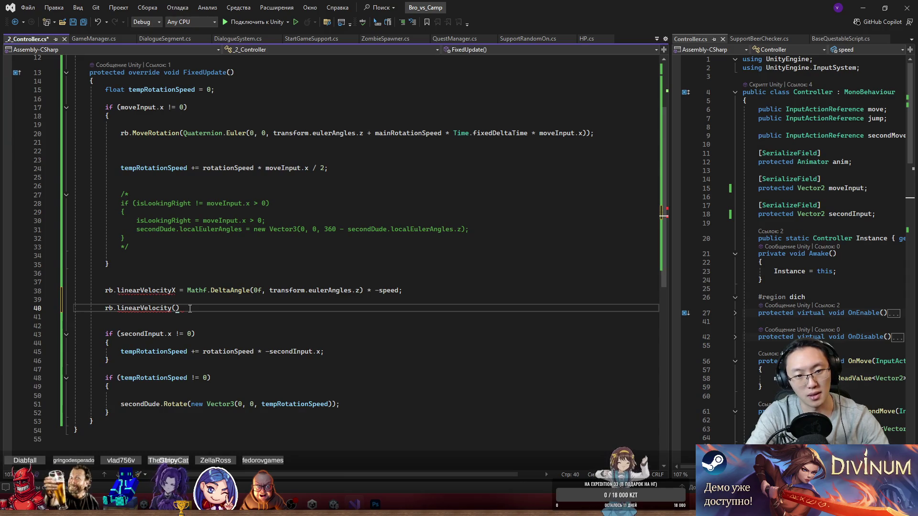
pyautogui.moveTo(402, 290); pyautogui.dragTo(187, 290)
pyautogui.press('Delete')
pyautogui.click(178, 311)
pyautogui.hotkey('ctrl', 'v')
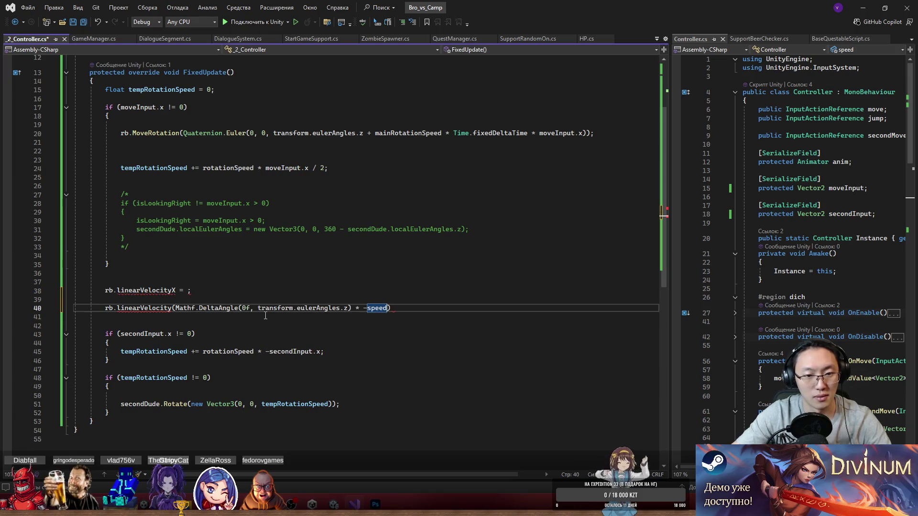
pyautogui.write(', 0, 0')
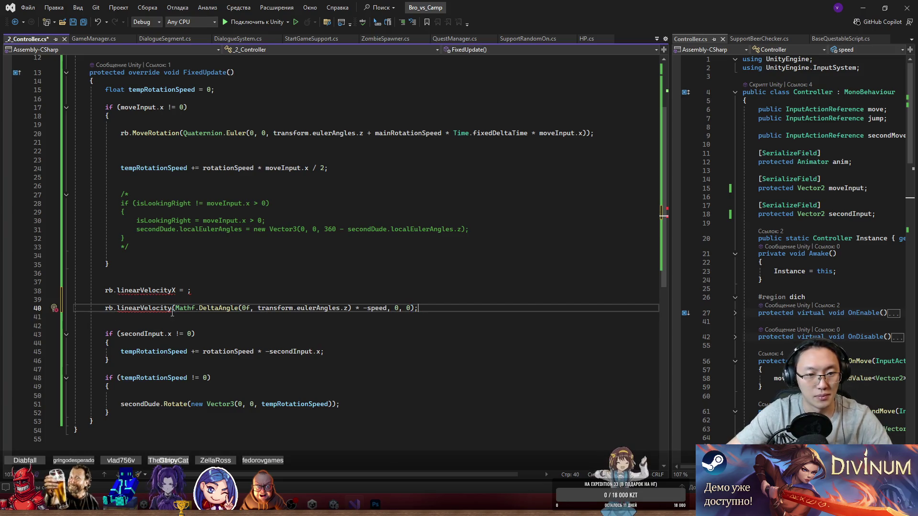
pyautogui.click(175, 308)
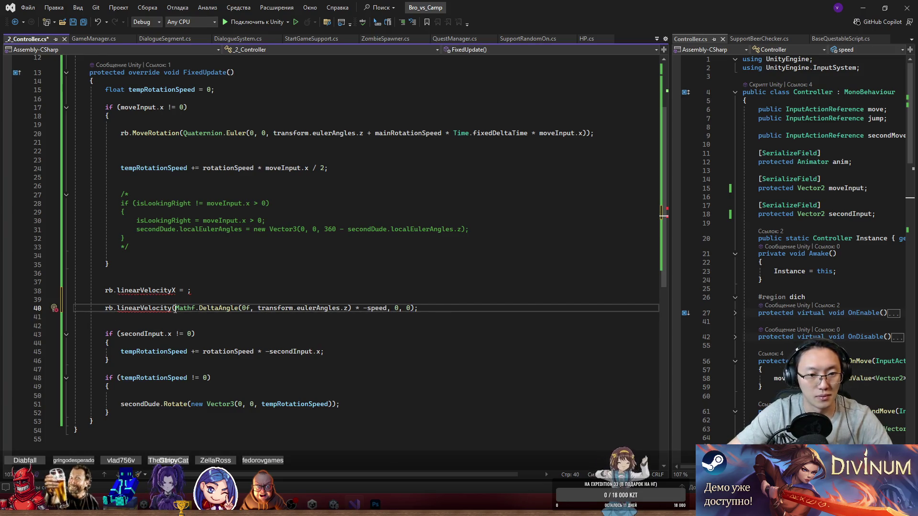
pyautogui.write('= new')
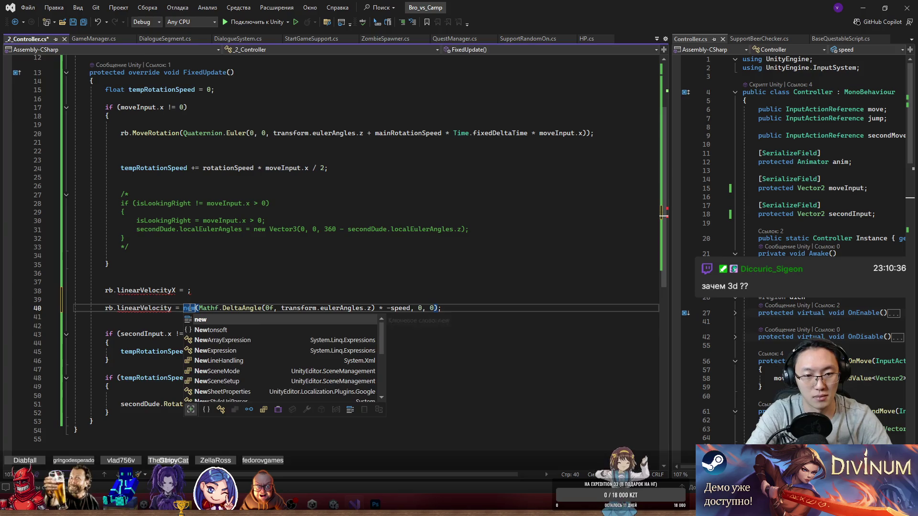
pyautogui.write(' Vector3')
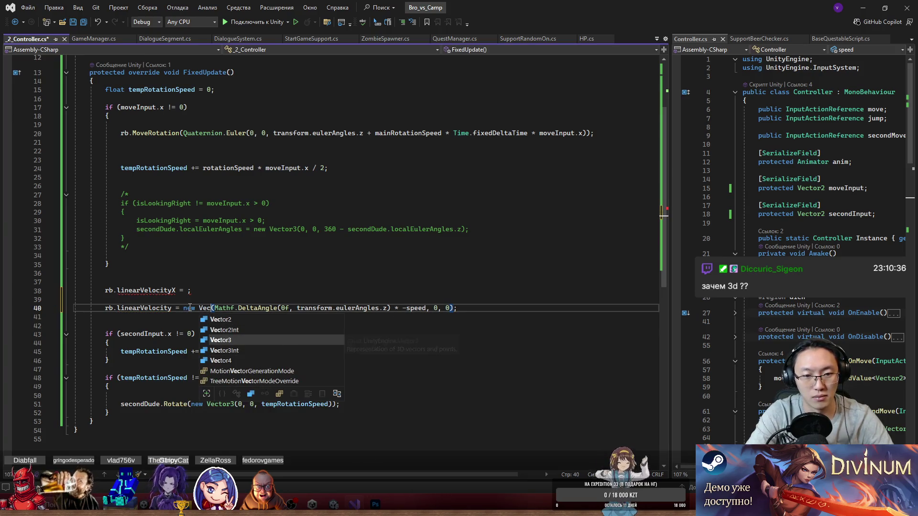
# - Delete the obsolete rb.linearVelocityX line and save _2_Controller.cs
pyautogui.click(264, 286)
pyautogui.press('BackSpace')
pyautogui.hotkey('shift', 'Up')
pyautogui.hotkey('shift', 'Down')
pyautogui.hotkey('shift', 'Up')
pyautogui.press('BackSpace')
pyautogui.press('BackSpace')
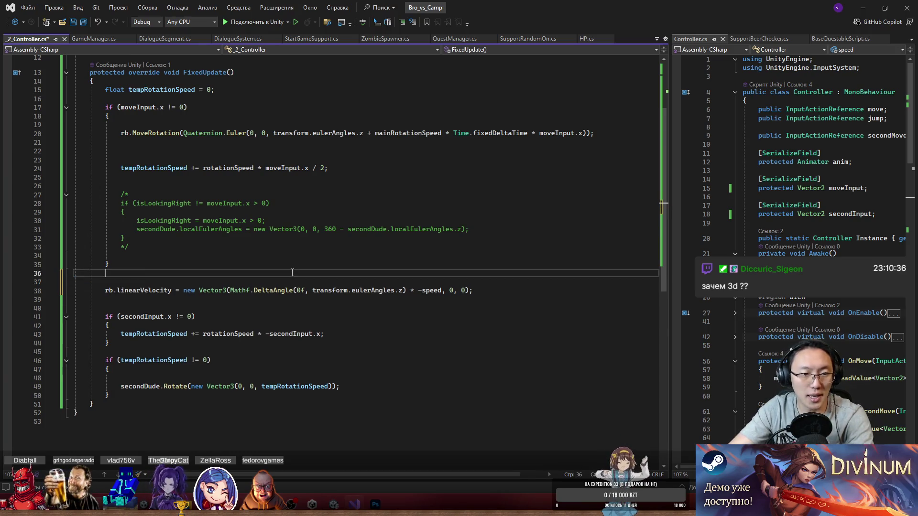
pyautogui.scroll(4, 365, 307)
pyautogui.hotkey('ctrl', 's')
pyautogui.click(164, 127)
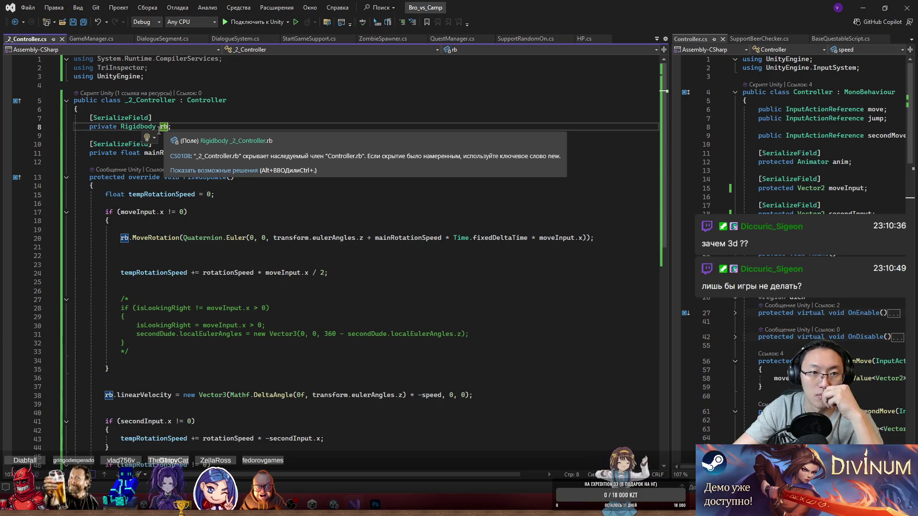
# - Look over Character 2's components in the Inspector, then open its 2_Controller script in Visual Studio
pyautogui.click(863, 8)
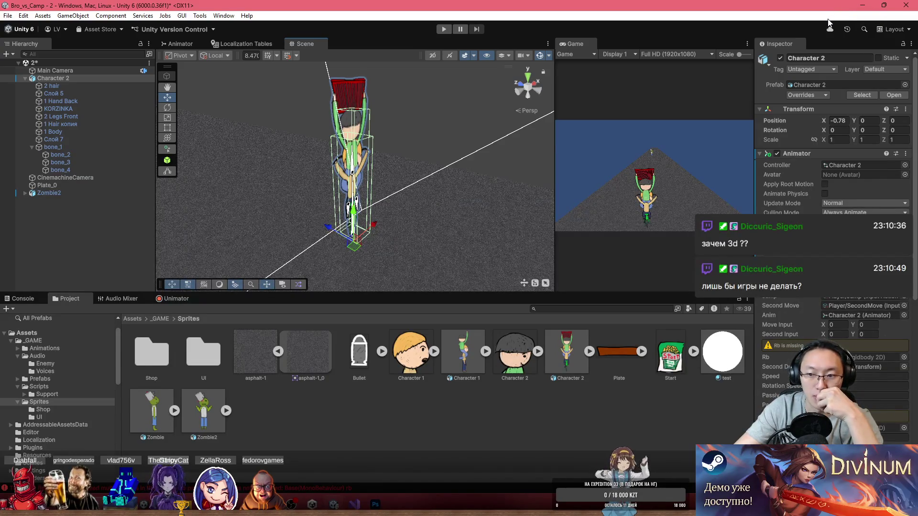
pyautogui.scroll(-2, 834, 191)
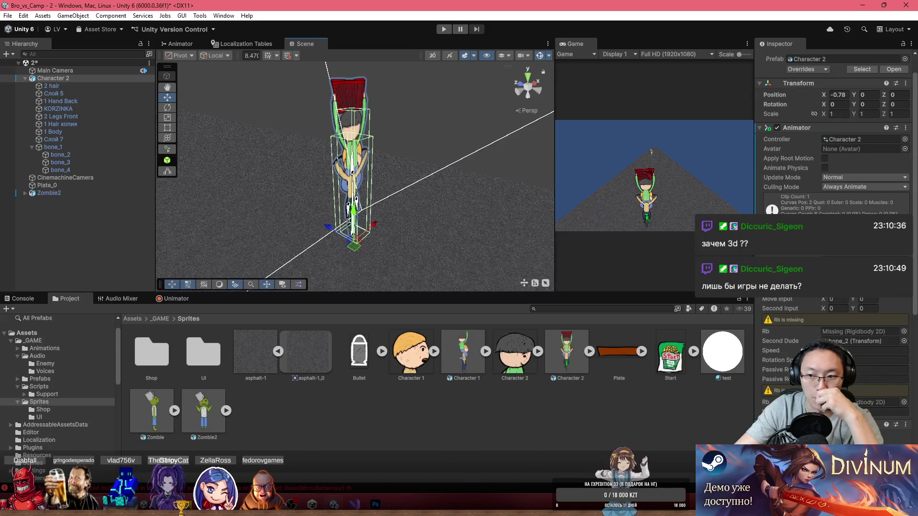
pyautogui.scroll(-2, 804, 316)
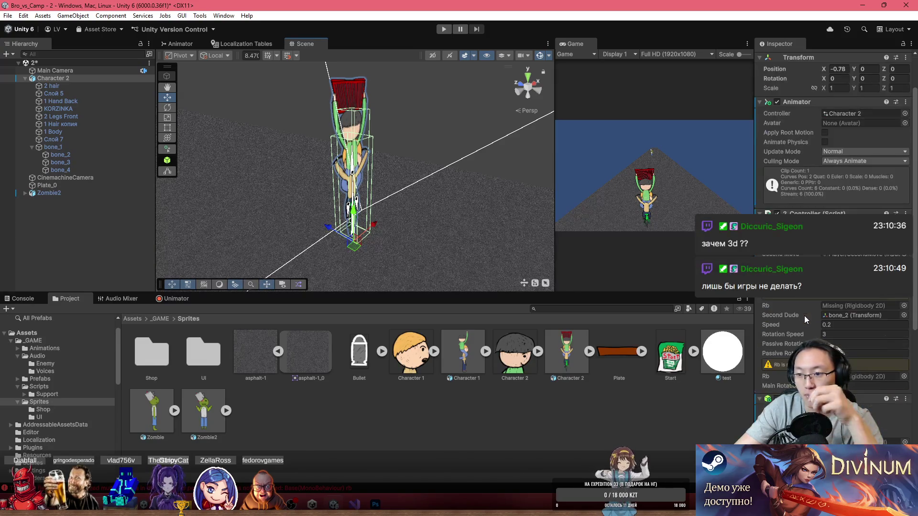
pyautogui.scroll(-10, 803, 315)
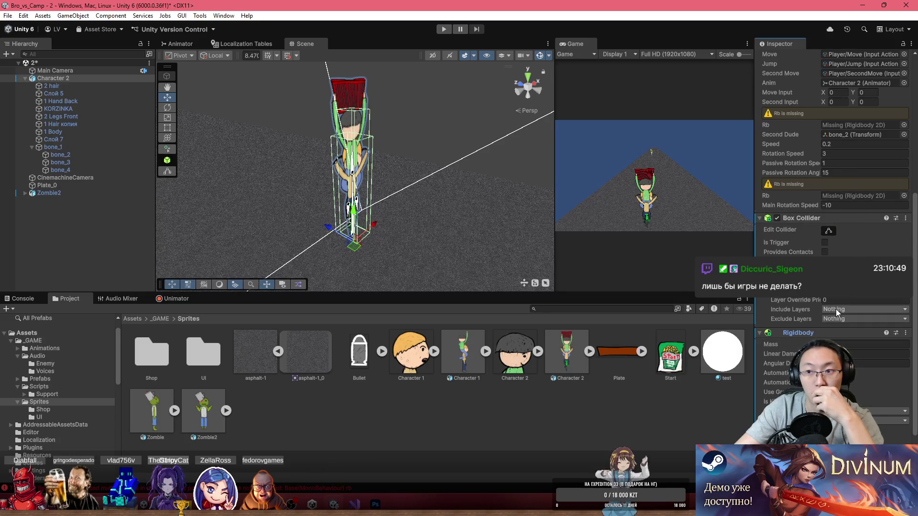
pyautogui.scroll(3, 847, 119)
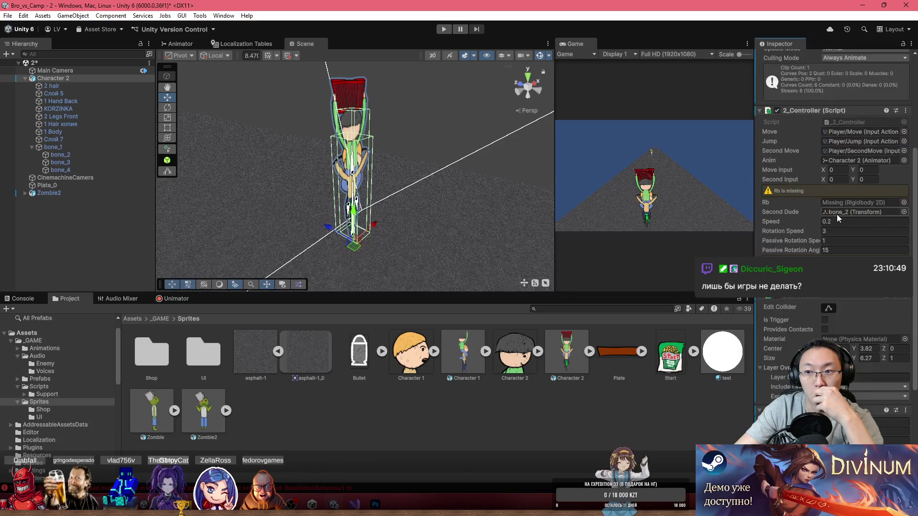
pyautogui.click(850, 123)
pyautogui.doubleClick(850, 123)
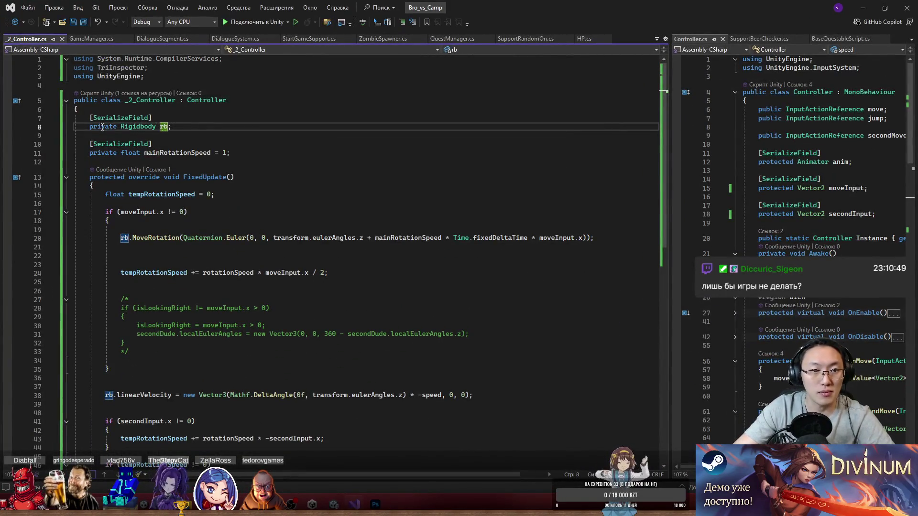
# - Add a 'new' modifier to the Rigidbody rb field, save, and look over the road scene in Unity
pyautogui.click(120, 126)
pyautogui.write('new')
pyautogui.click(258, 119)
pyautogui.hotkey('ctrl', 's')
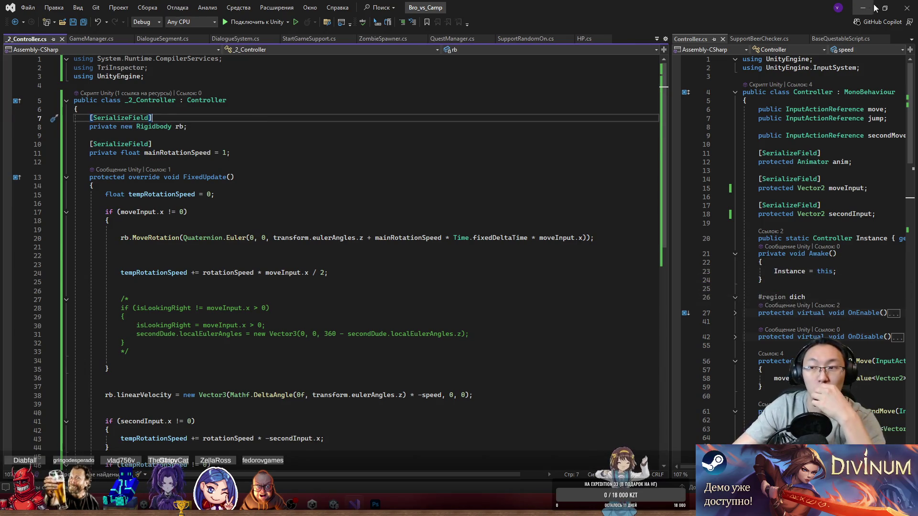
pyautogui.click(871, 6)
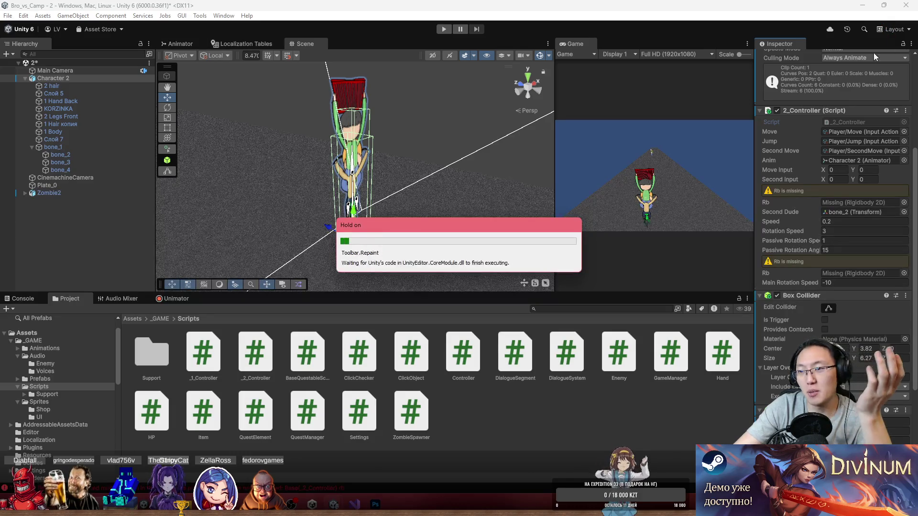
pyautogui.moveTo(364, 192)
pyautogui.mouseDown()
pyautogui.moveTo(434, 208)
pyautogui.moveTo(397, 215)
pyautogui.moveTo(409, 212)
pyautogui.moveTo(393, 191)
pyautogui.moveTo(420, 180)
pyautogui.moveTo(418, 193)
pyautogui.moveTo(382, 191)
pyautogui.moveTo(481, 173)
pyautogui.moveTo(556, 193)
pyautogui.moveTo(497, 175)
pyautogui.mouseUp()
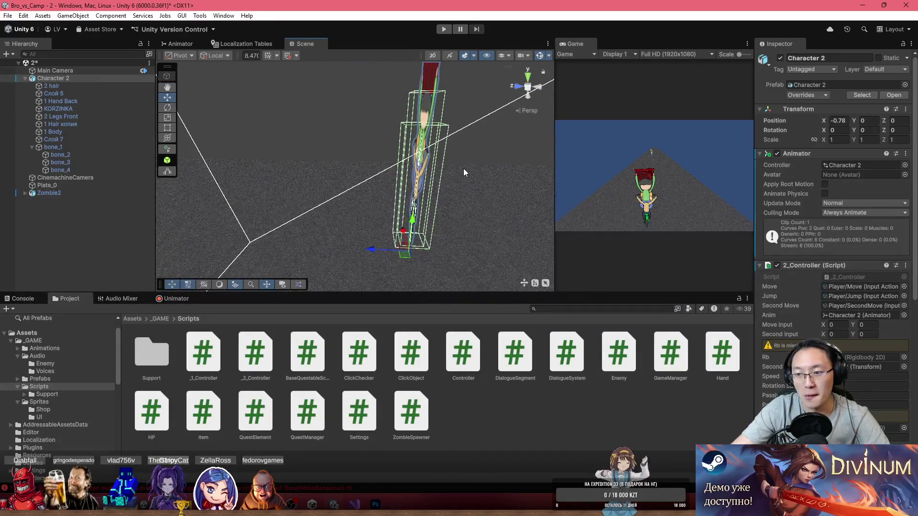
pyautogui.scroll(-4, 848, 379)
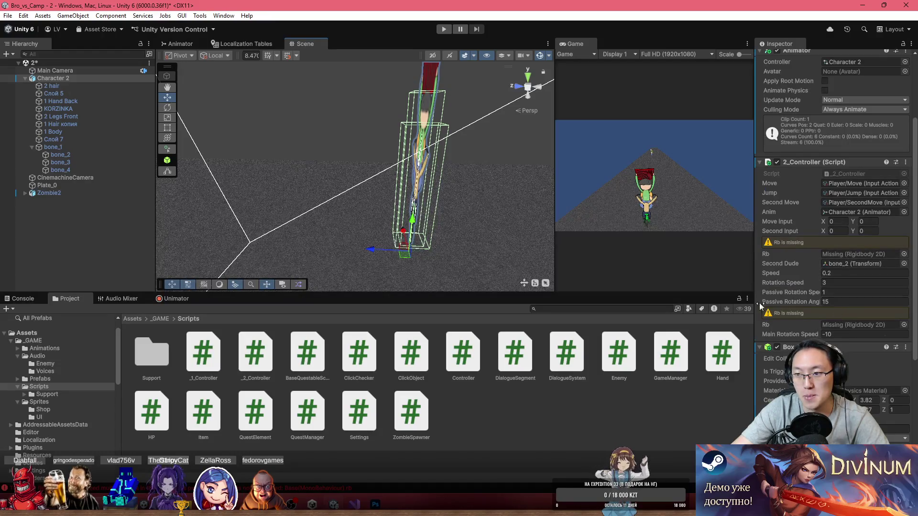
# - Rename the field to rb2, remove the 'new' modifier, save, and return to Unity
pyautogui.click(356, 505)
pyautogui.write('2')
pyautogui.click(124, 128)
pyautogui.hotkey('ctrl', 'Delete')
pyautogui.press('Down')
pyautogui.hotkey('ctrl', 's')
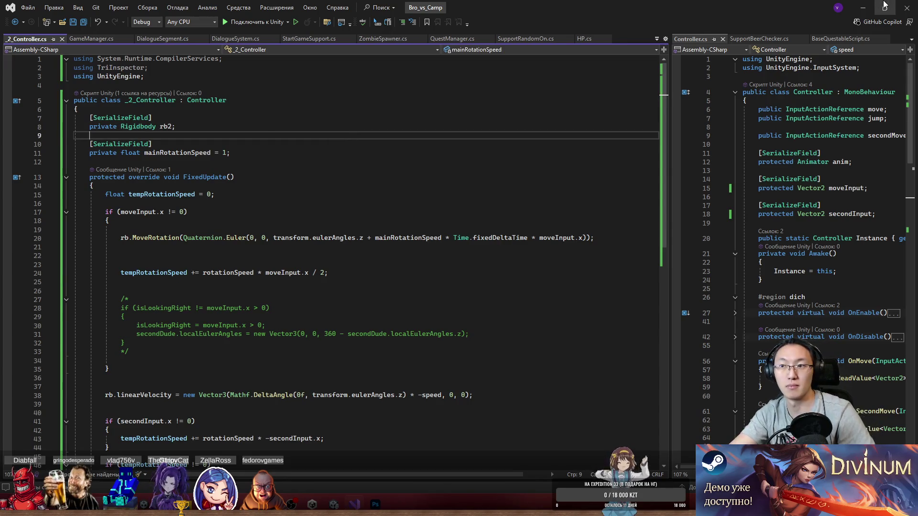
pyautogui.click(862, 7)
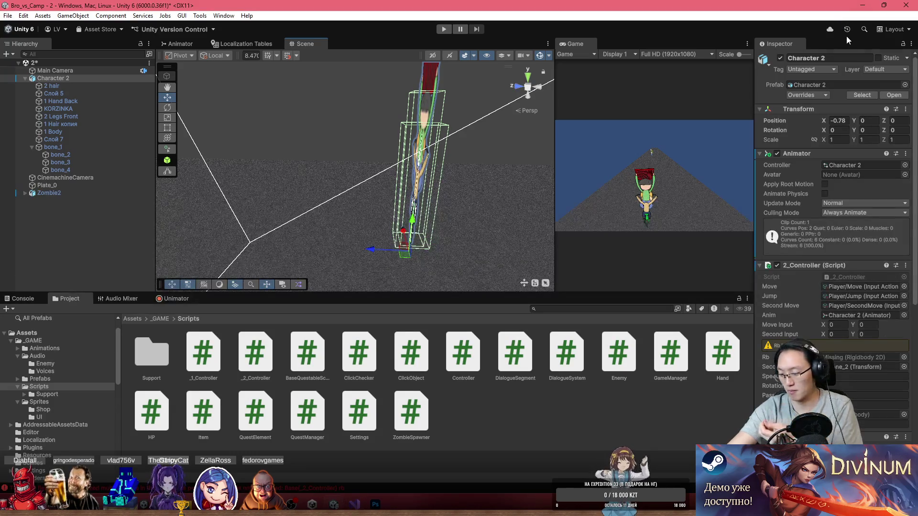
# - Assign Character 2's Rigidbody to Rb 2 and run a short Play-mode steering test
pyautogui.scroll(-5, 826, 283)
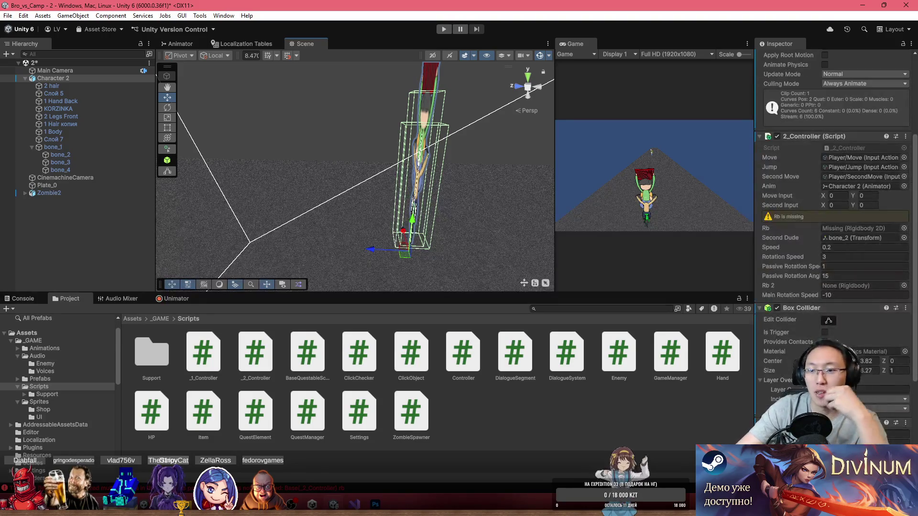
pyautogui.moveTo(54, 78)
pyautogui.mouseDown()
pyautogui.moveTo(844, 226)
pyautogui.moveTo(856, 285)
pyautogui.mouseUp()
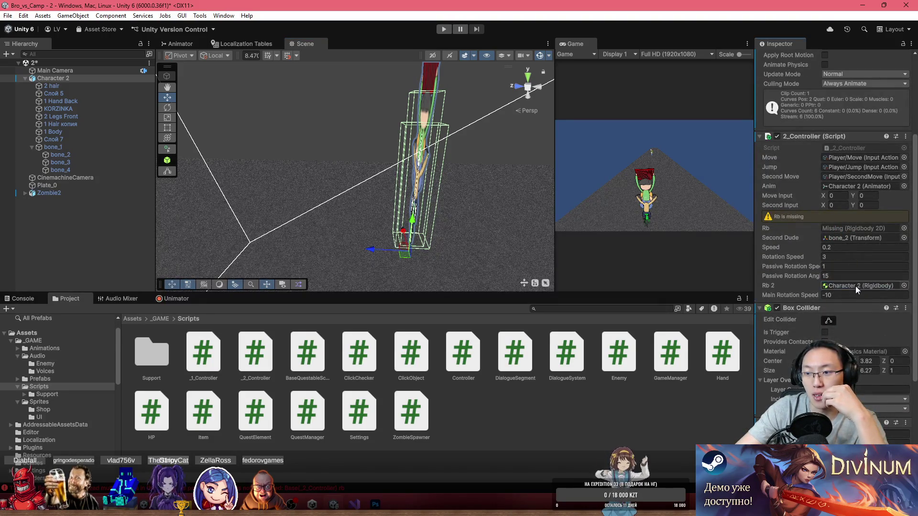
pyautogui.click(444, 29)
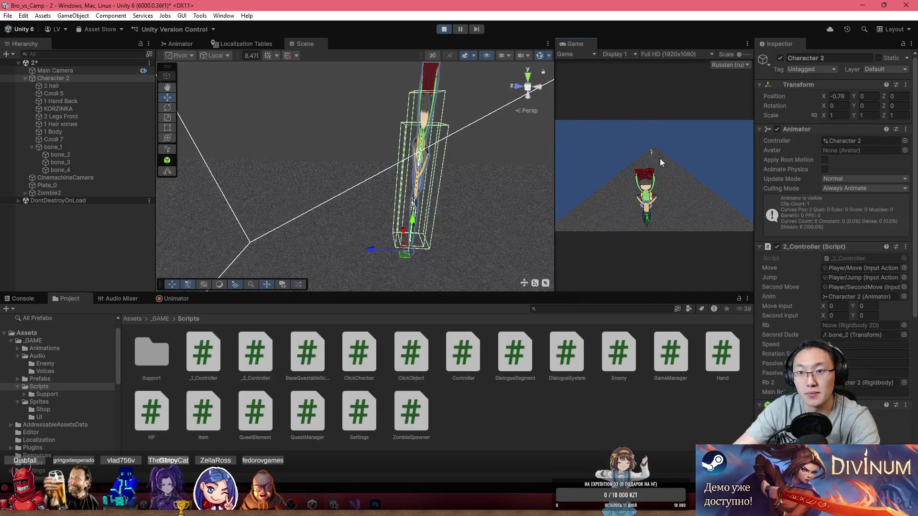
pyautogui.press('d')
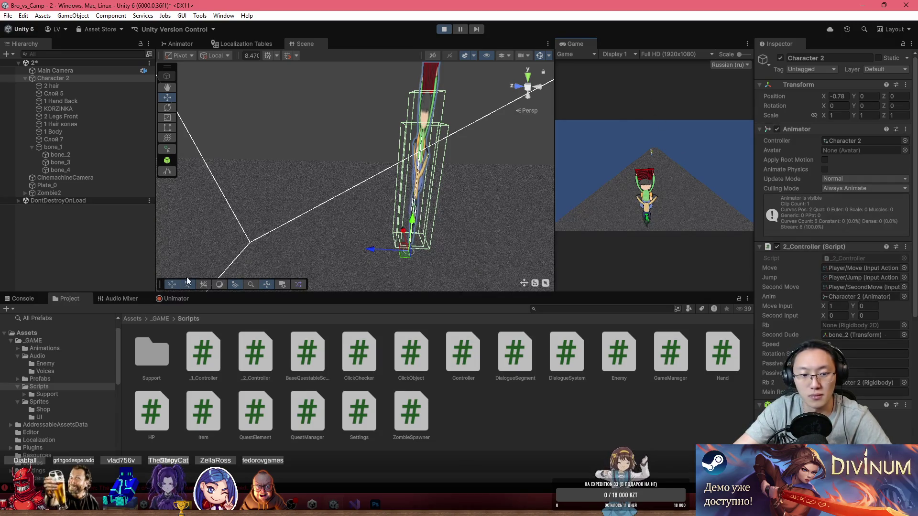
pyautogui.hotkey('ctrl', 'p')
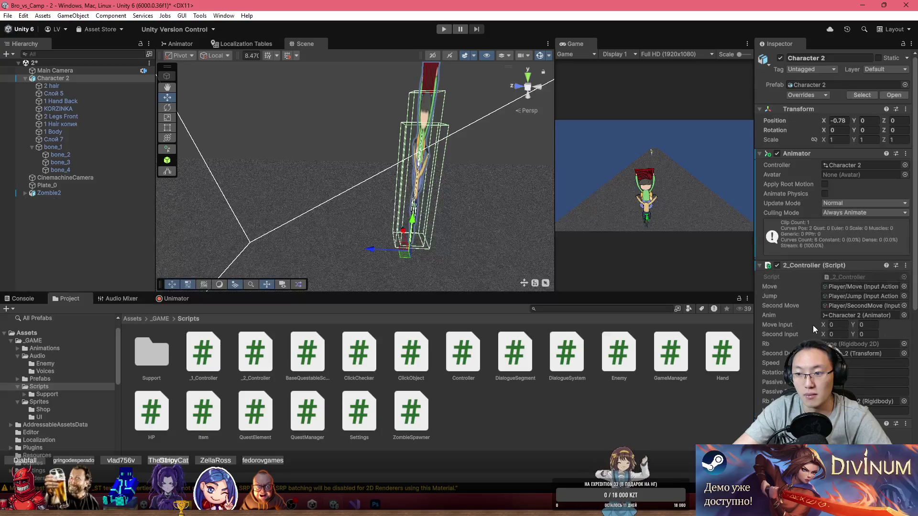
# - Inspect the UnassignedReferenceException error for the rb field in the Console
pyautogui.scroll(-6, 812, 325)
pyautogui.click(31, 299)
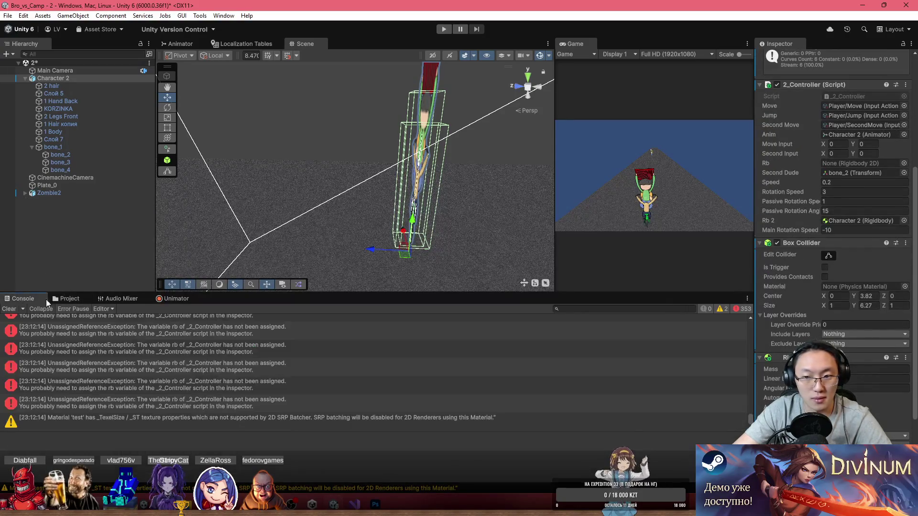
pyautogui.click(245, 405)
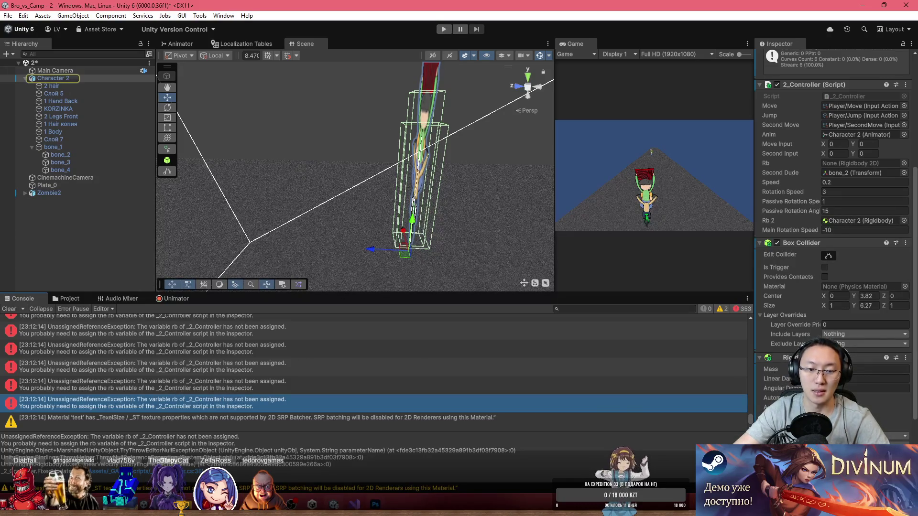
pyautogui.hotkey('alt', 'Tab')
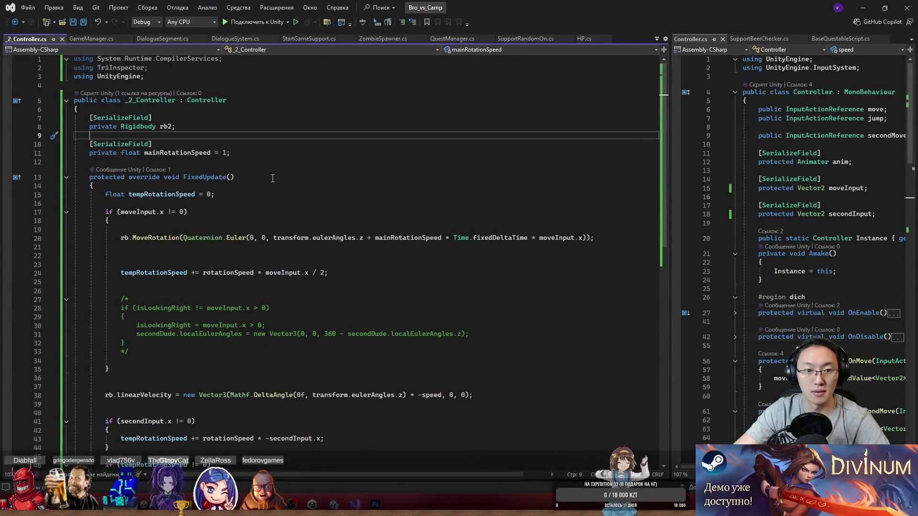
pyautogui.scroll(-3, 347, 325)
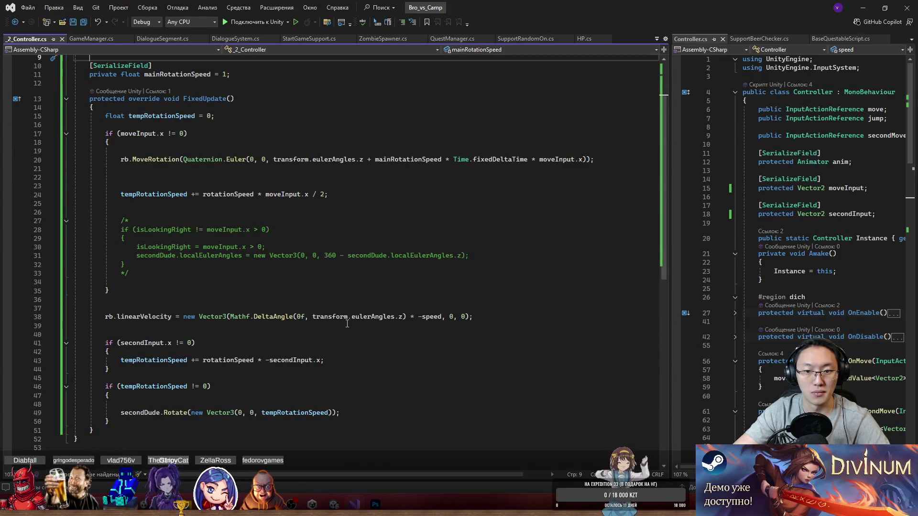
pyautogui.scroll(2, 347, 324)
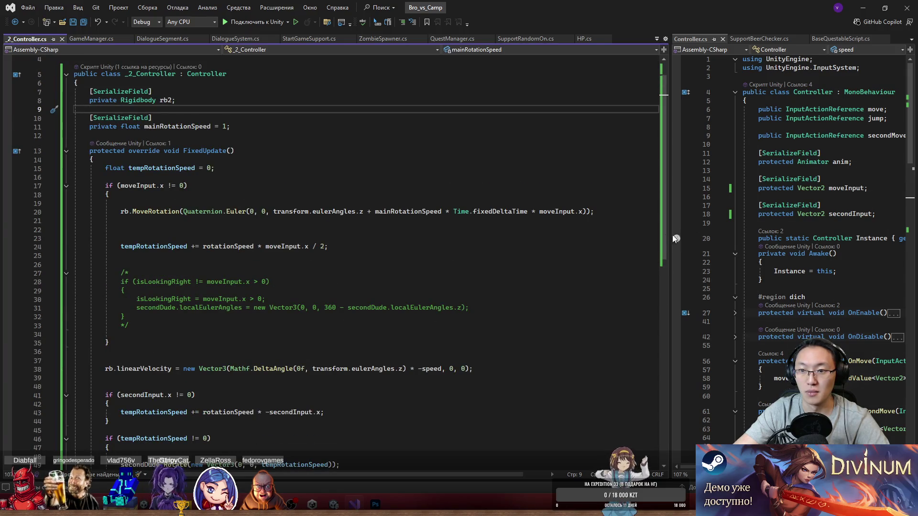
pyautogui.moveTo(672, 238); pyautogui.dragTo(447, 238)
pyautogui.scroll(-5, 650, 359)
pyautogui.scroll(-2, 650, 359)
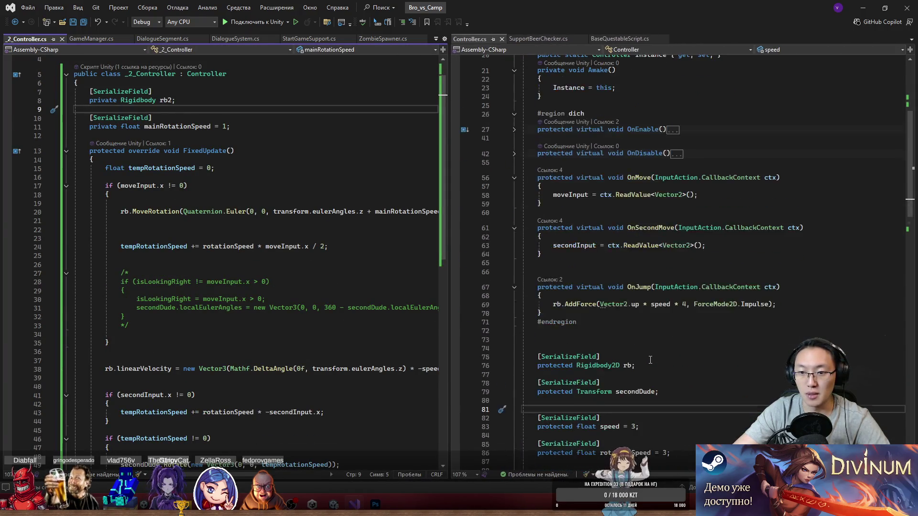
pyautogui.scroll(-3, 650, 359)
pyautogui.scroll(-18, 626, 282)
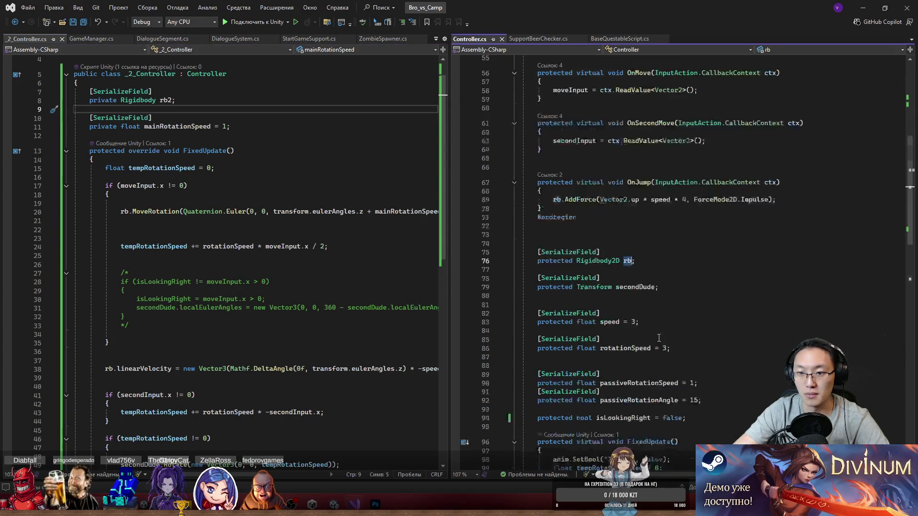
pyautogui.scroll(11, 660, 345)
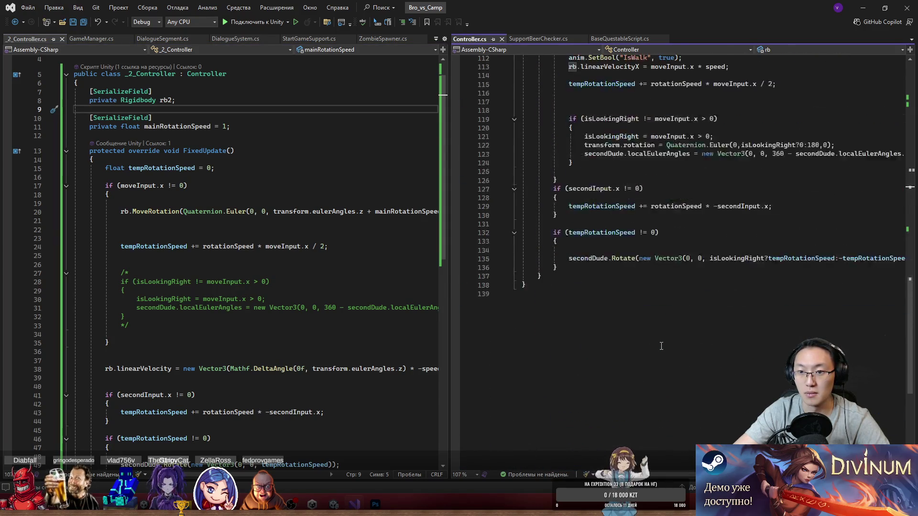
pyautogui.click(862, 11)
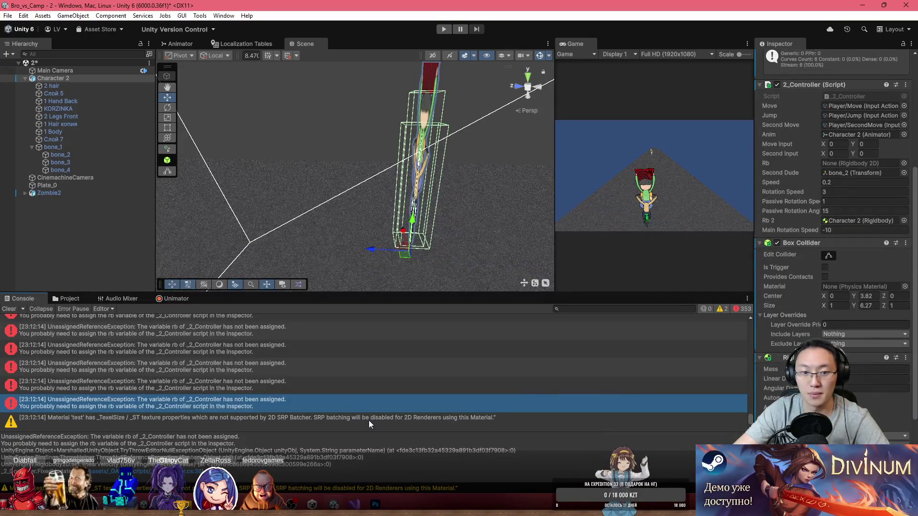
pyautogui.hotkey('alt', 'Tab')
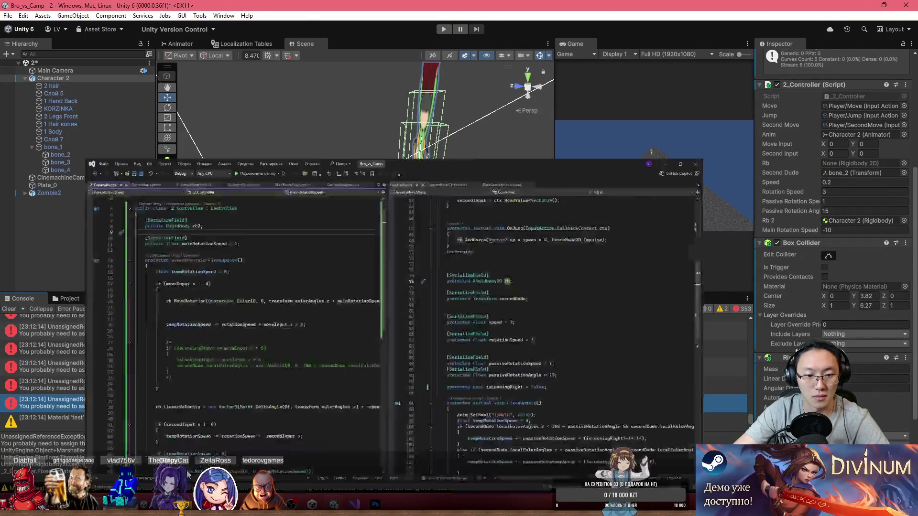
pyautogui.moveTo(458, 270); pyautogui.dragTo(686, 268)
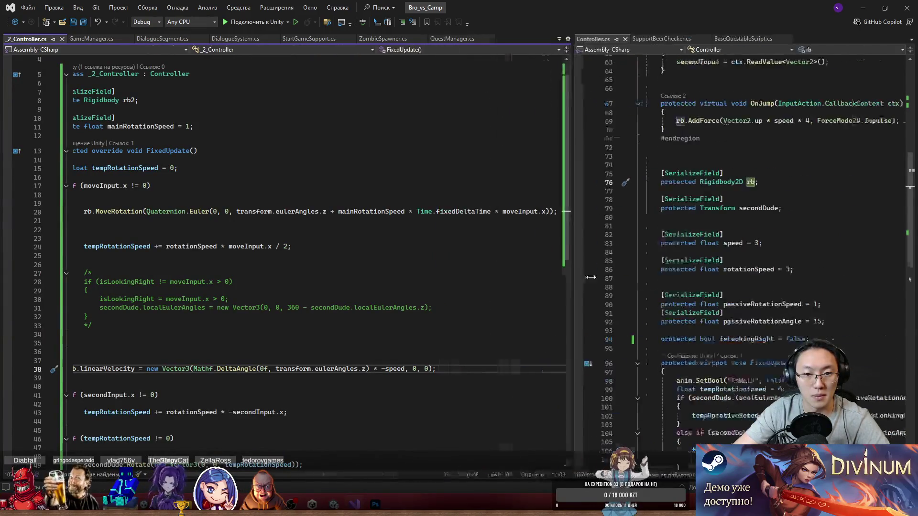
pyautogui.moveTo(417, 477); pyautogui.dragTo(307, 471)
pyautogui.hotkey('alt', 'Tab')
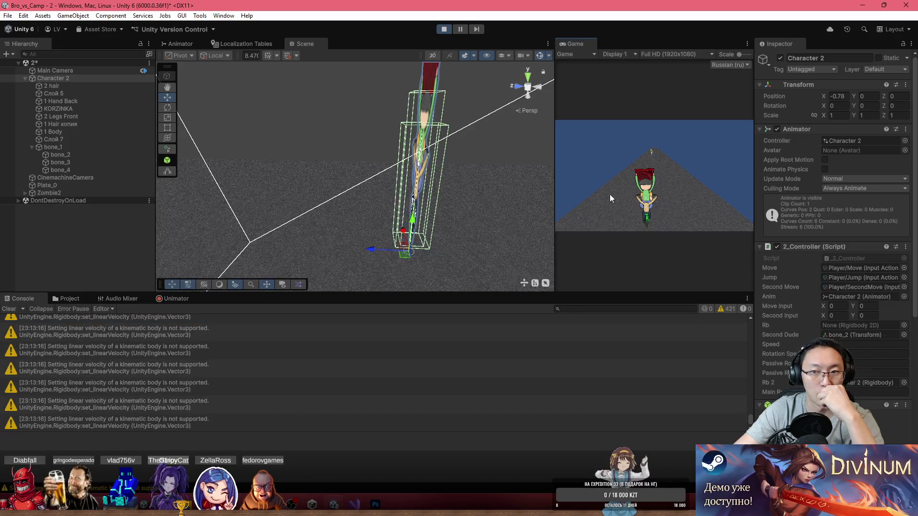
# - Steer the cyclist left and right twice with A and D, then stop Play mode
pyautogui.press('a')
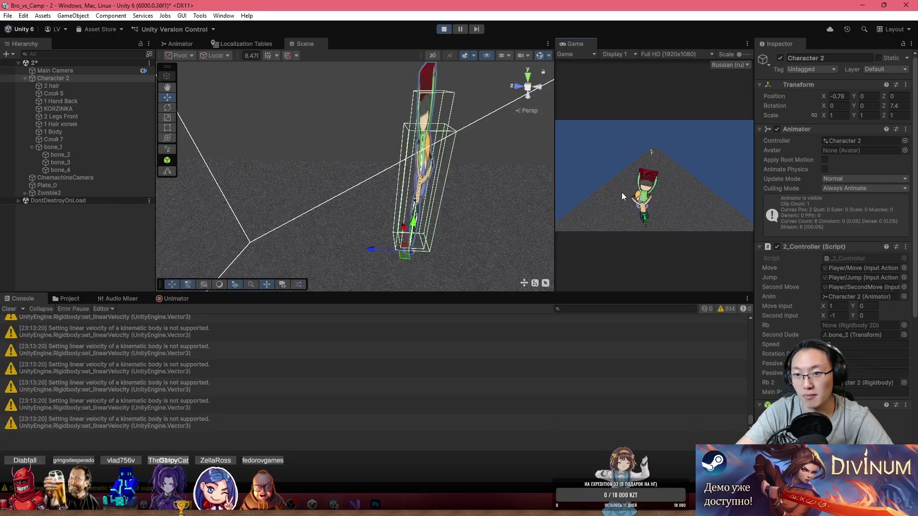
pyautogui.press('d')
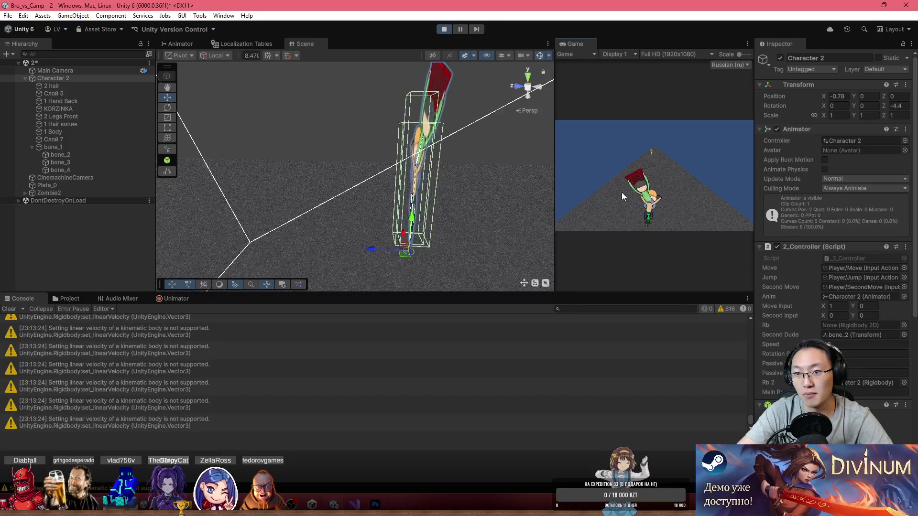
pyautogui.press('a')
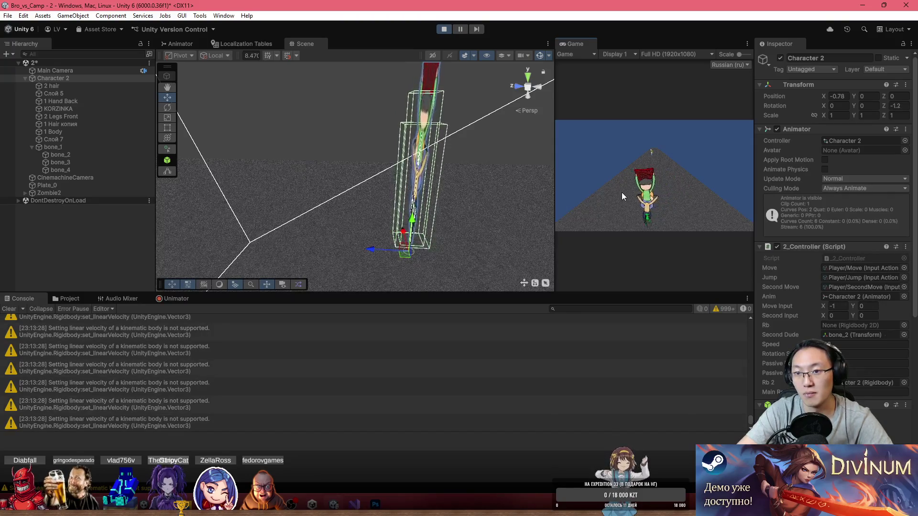
pyautogui.press('d')
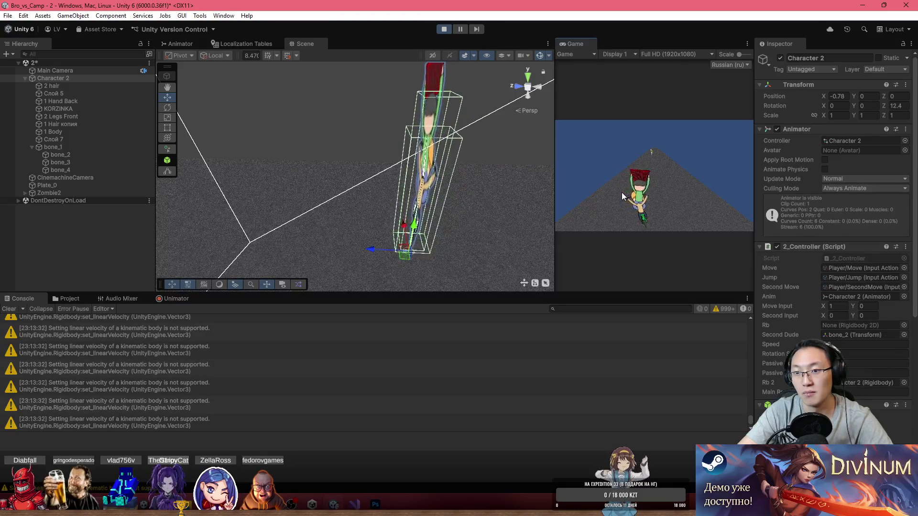
pyautogui.click(444, 29)
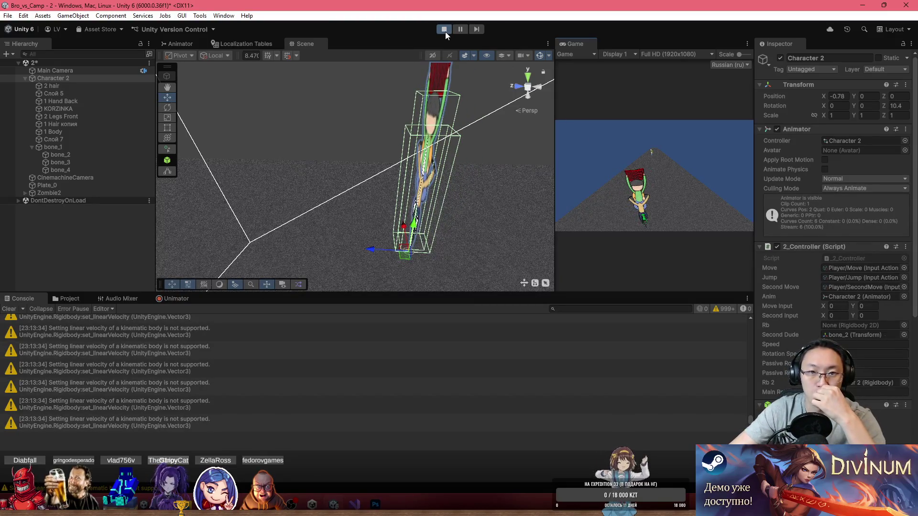
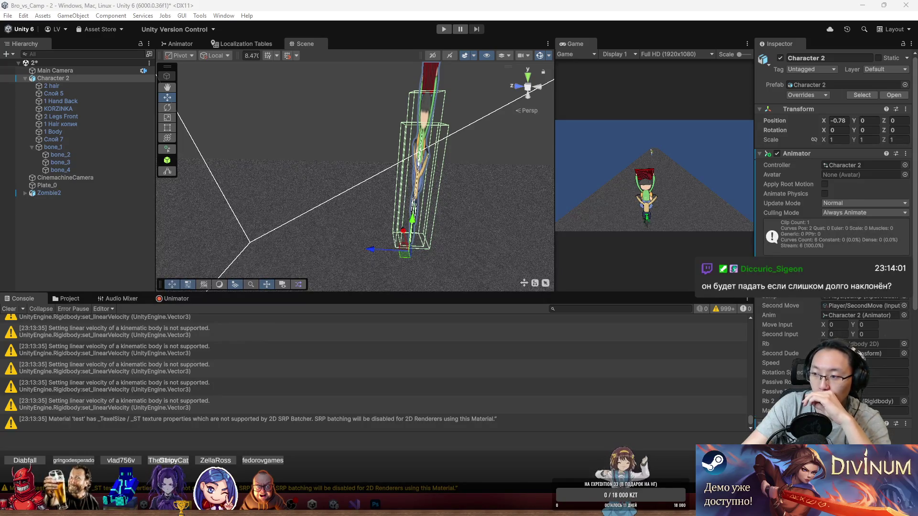
# - Switch from the Unity editor to Visual Studio to view the 2_Controller.cs script
pyautogui.hotkey('alt', 'Tab')
pyautogui.hotkey('alt', 'Tab')
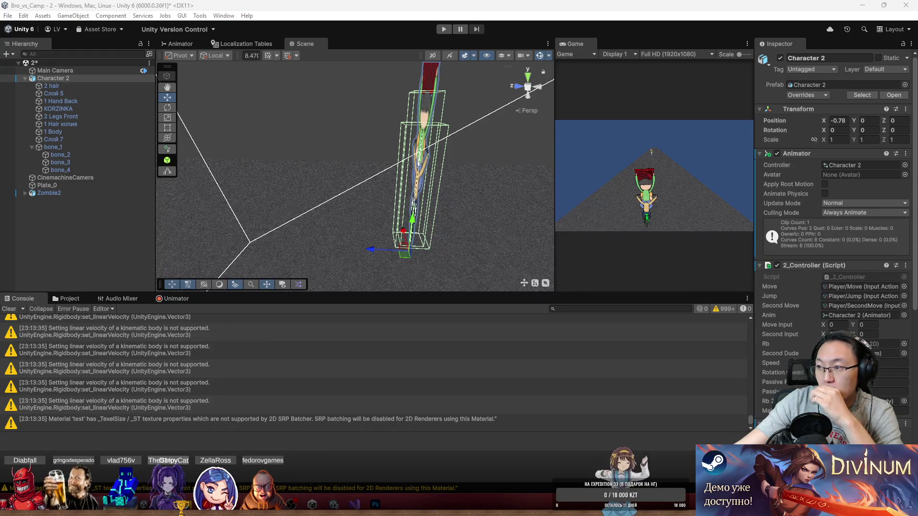
pyautogui.hotkey('alt', 'Tab')
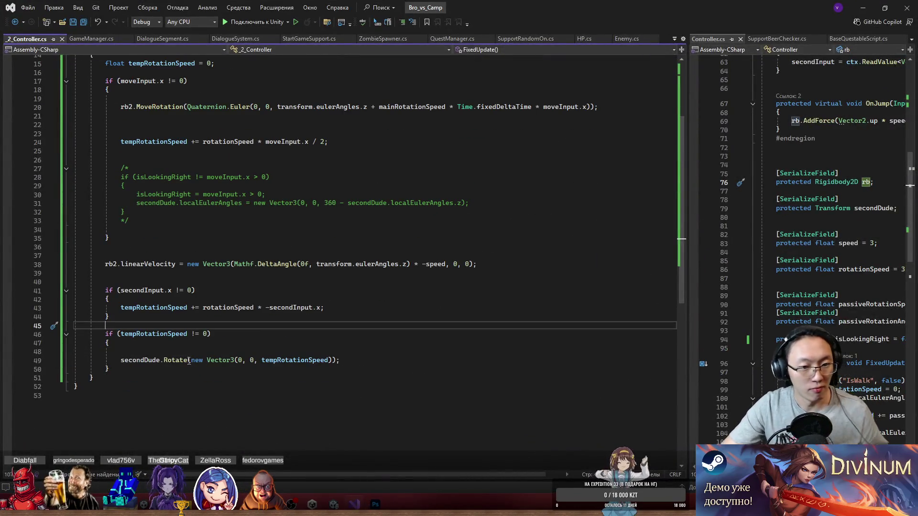
pyautogui.moveTo(171, 364)
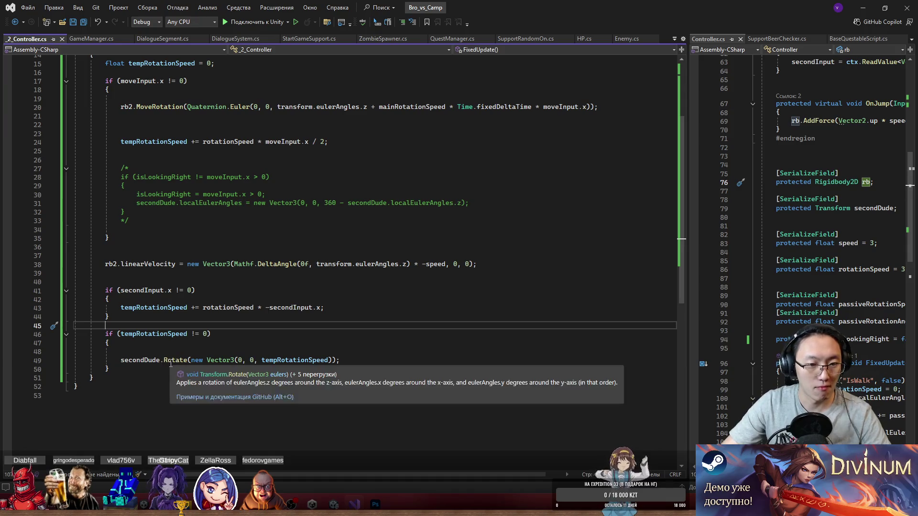
pyautogui.doubleClick(161, 265)
pyautogui.write('vel')
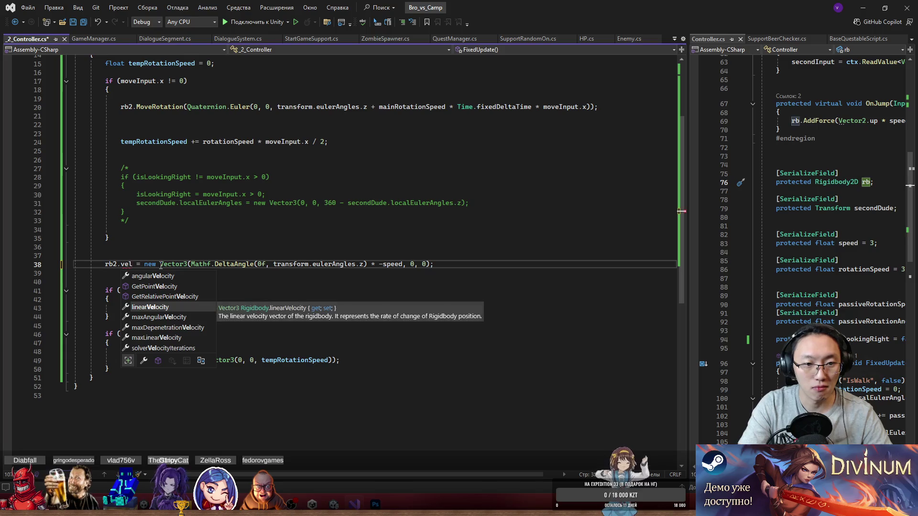
pyautogui.write('o')
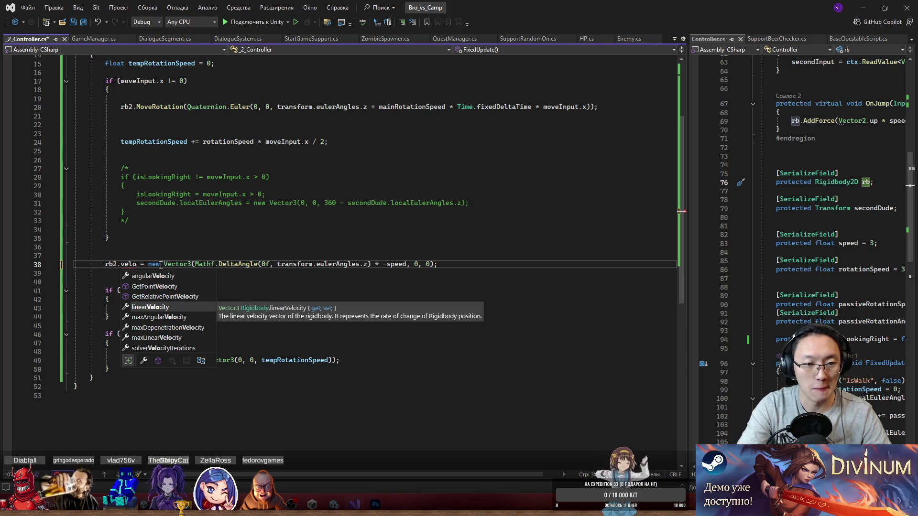
pyautogui.write('city')
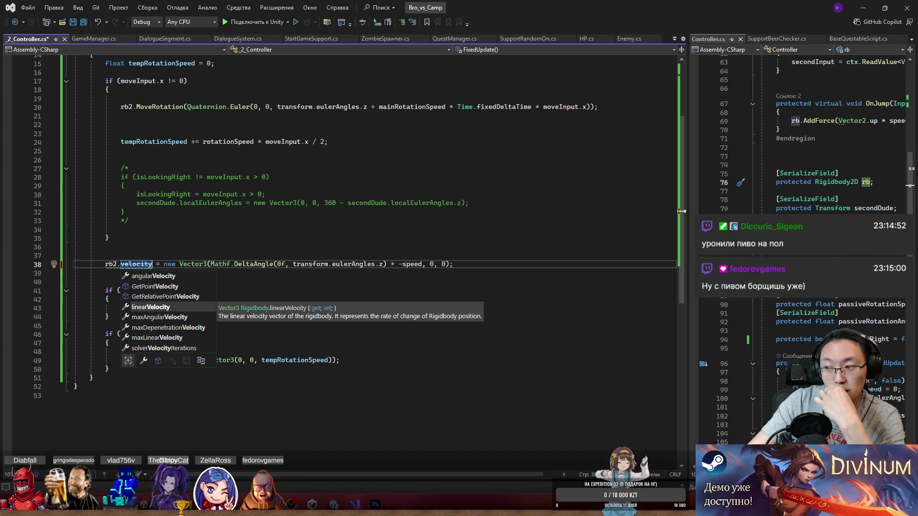
pyautogui.press('Escape')
pyautogui.press('Up')
pyautogui.press('Up')
pyautogui.press('Up')
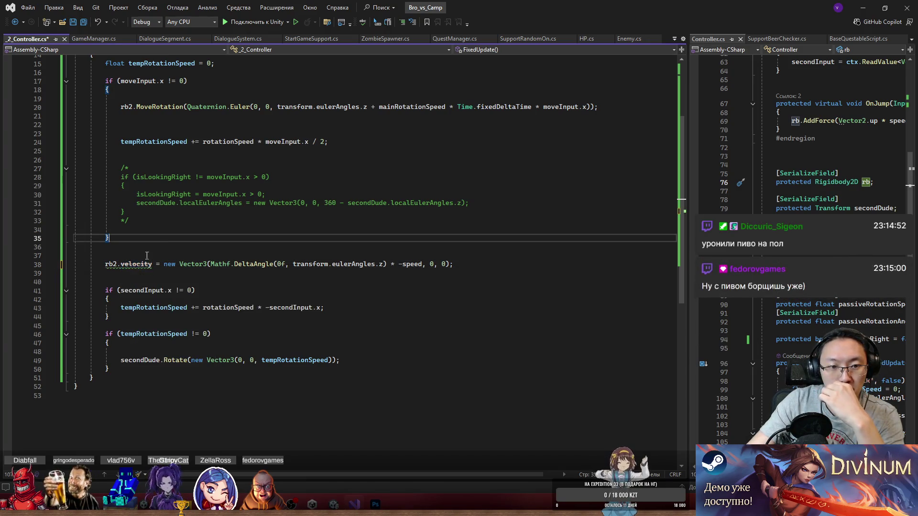
pyautogui.moveTo(133, 265)
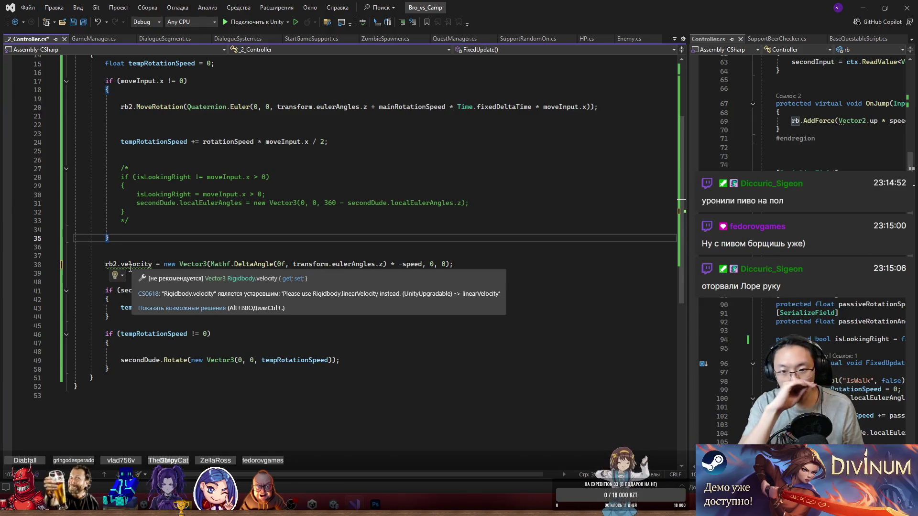
pyautogui.doubleClick(130, 267)
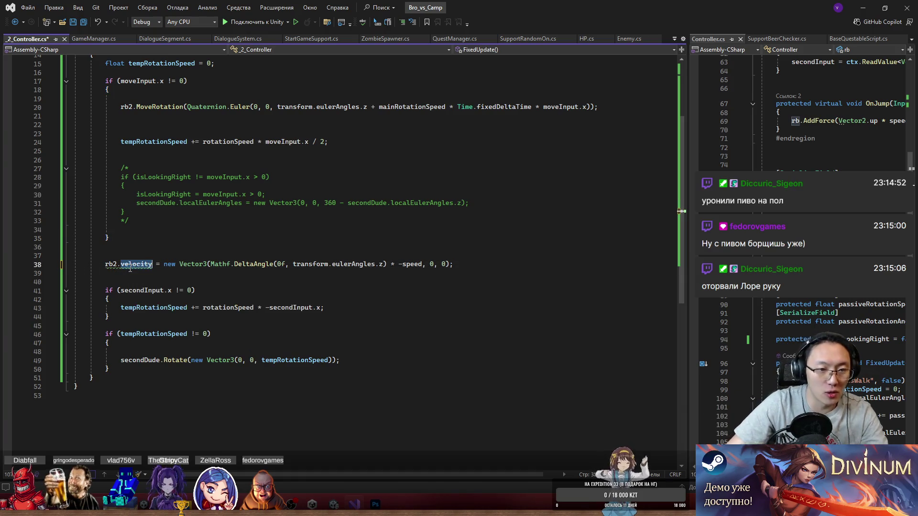
pyautogui.write('lin')
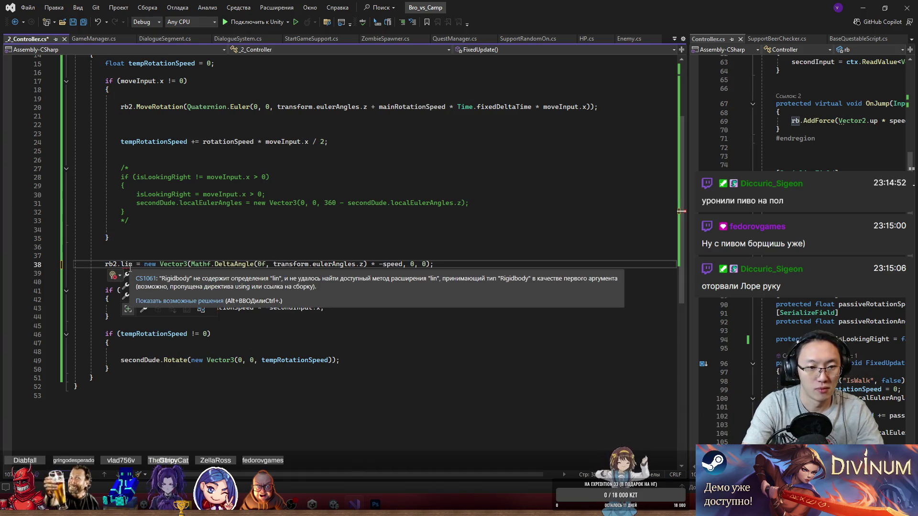
pyautogui.press('Tab')
pyautogui.click(282, 203)
pyautogui.hotkey('ctrl', 's')
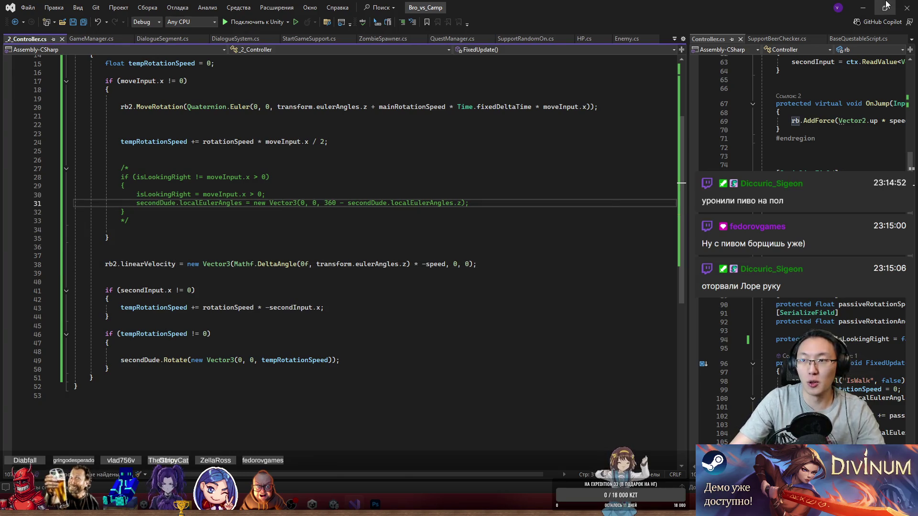
# - Read the 'linear velocity of a kinematic body is not supported' Console warning, then return to the script
pyautogui.hotkey('alt', 'Tab')
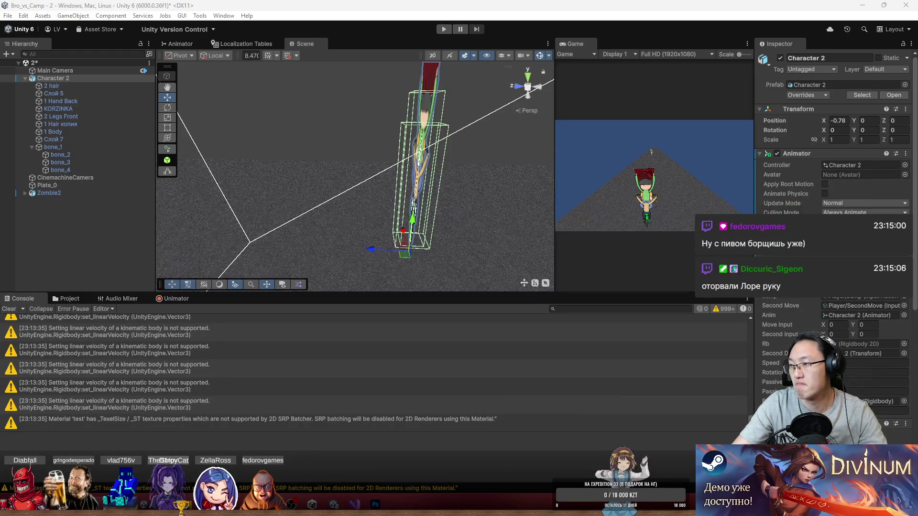
pyautogui.click(304, 388)
pyautogui.moveTo(163, 437); pyautogui.dragTo(2, 432)
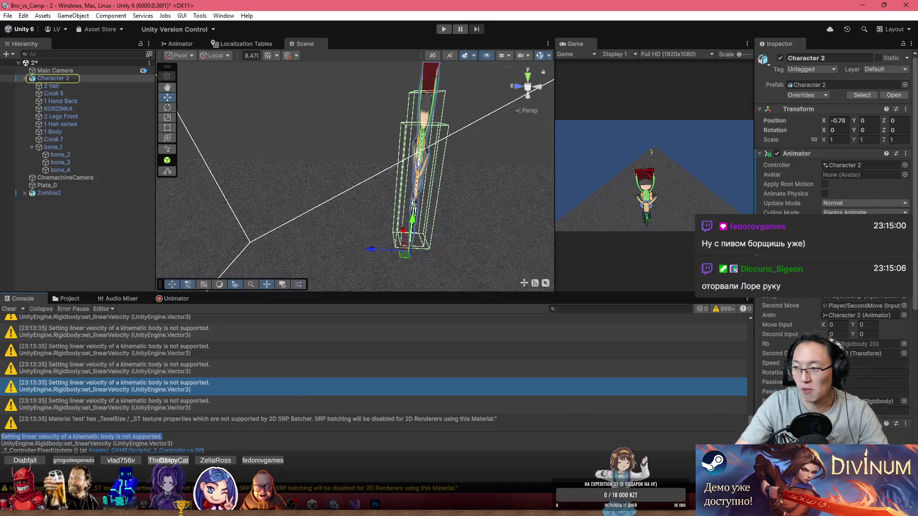
pyautogui.hotkey('alt', 'Tab')
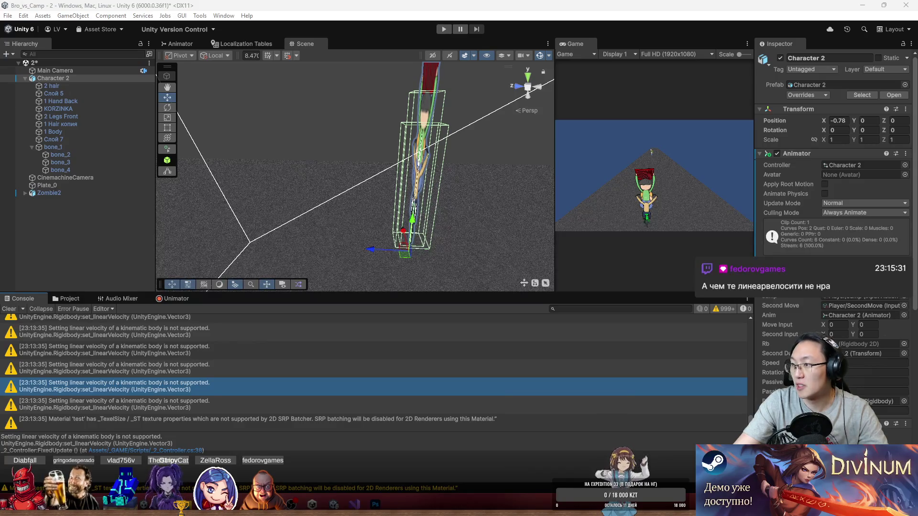
pyautogui.scroll(3, 504, 419)
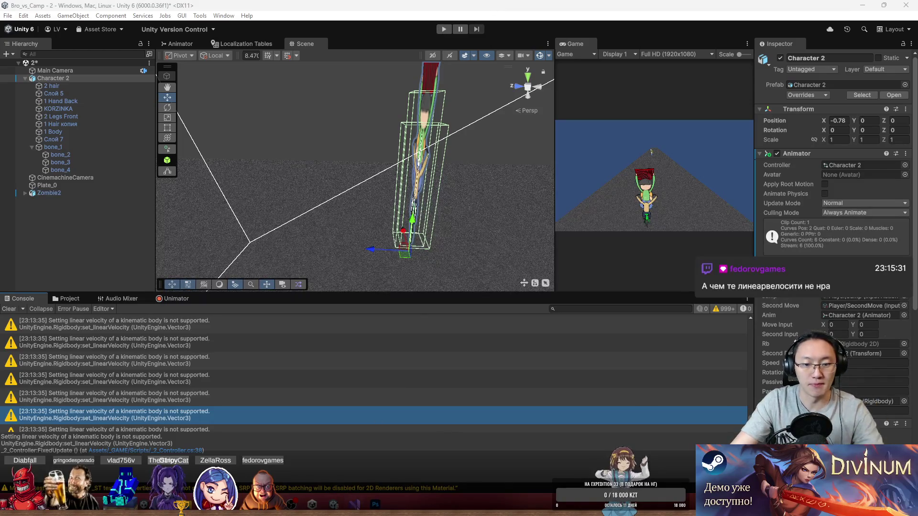
pyautogui.hotkey('alt', 'Tab')
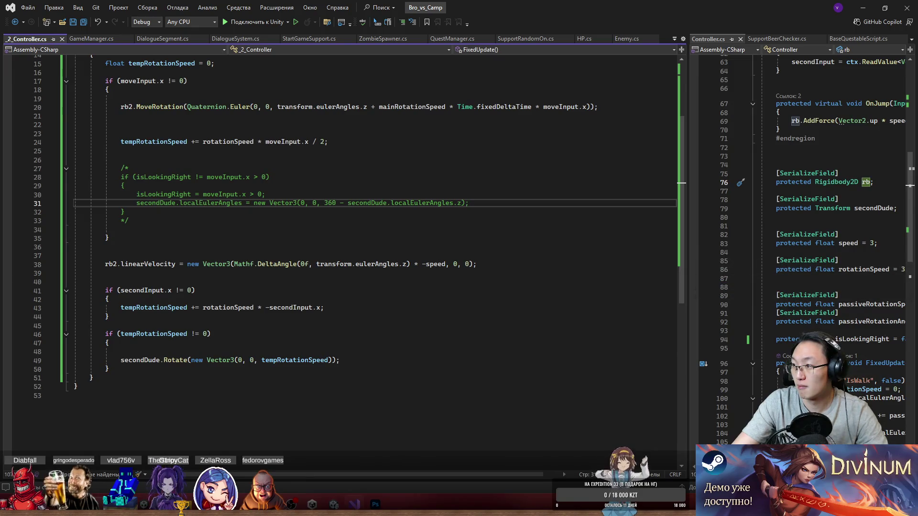
# - Start a new line 39 with rb2.MovePosition(rb2.position using code completion
pyautogui.click(145, 264)
pyautogui.press('End')
pyautogui.press('Return')
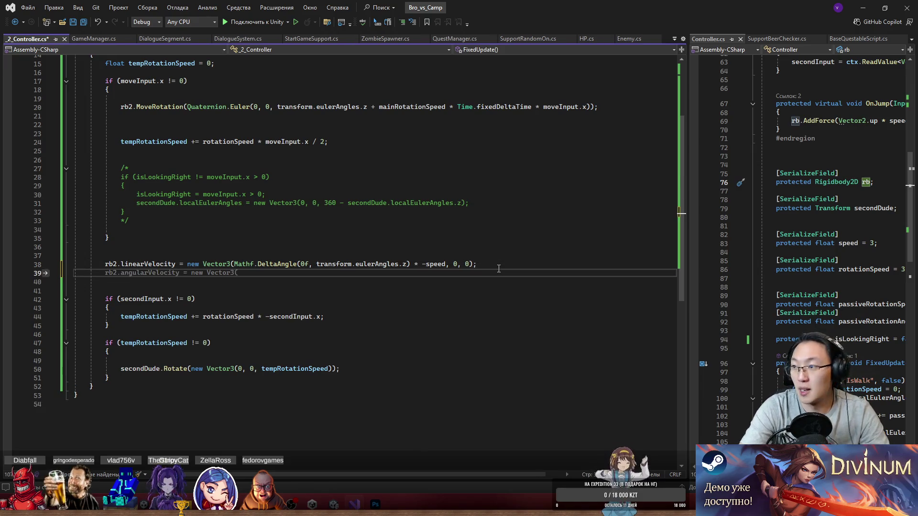
pyautogui.write('rb2.')
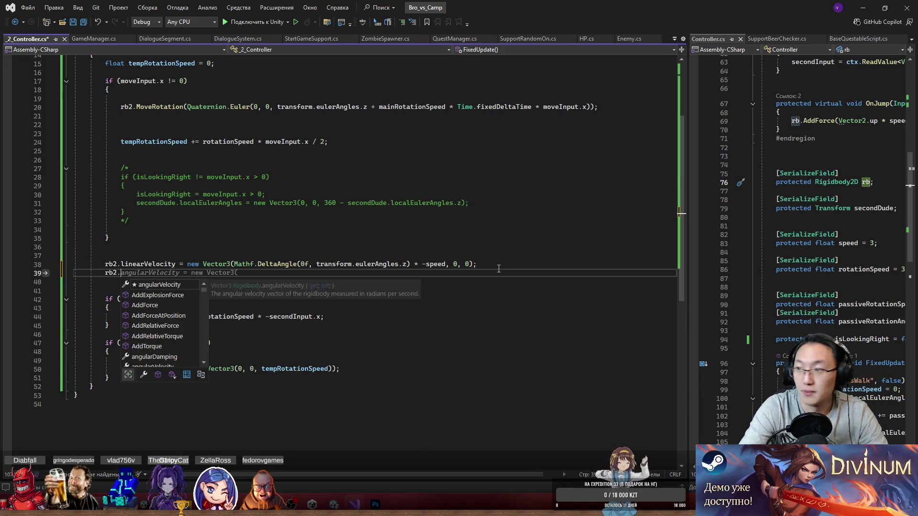
pyautogui.write('Move')
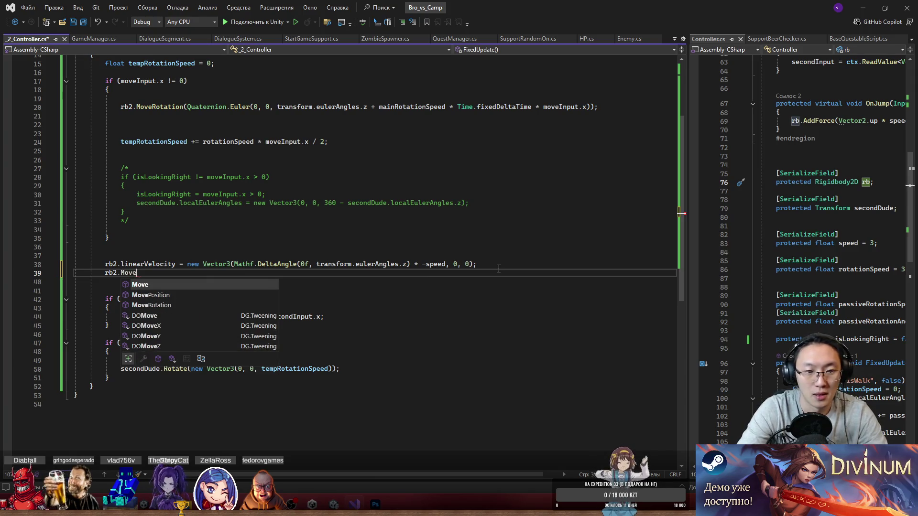
pyautogui.press('Down')
pyautogui.press('Tab')
pyautogui.write('(')
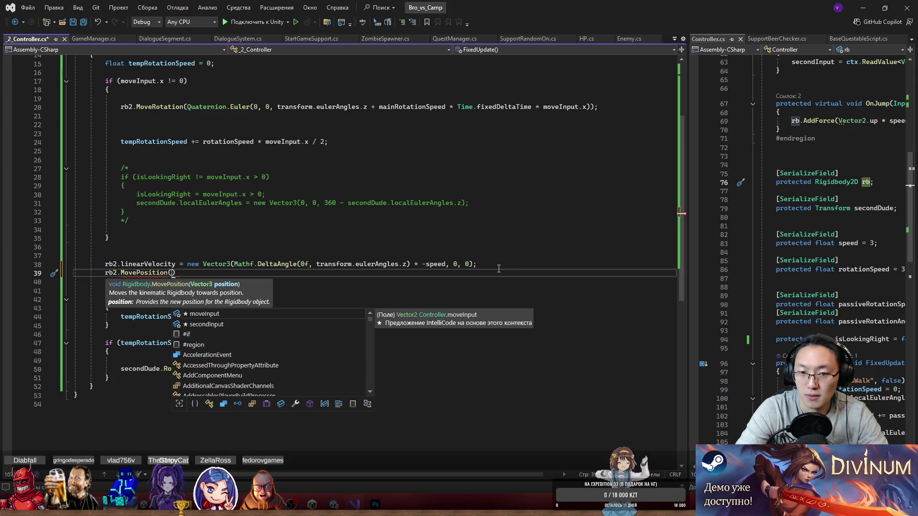
pyautogui.write('rb2')
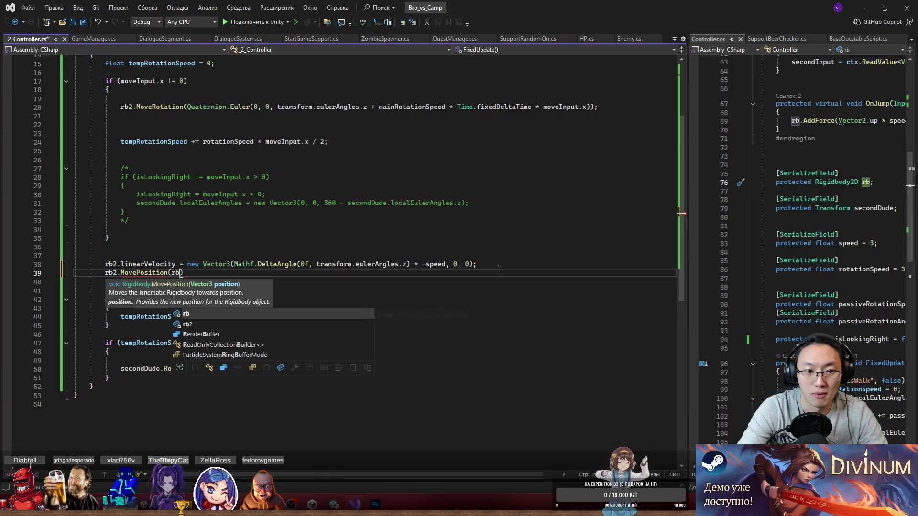
pyautogui.write('/')
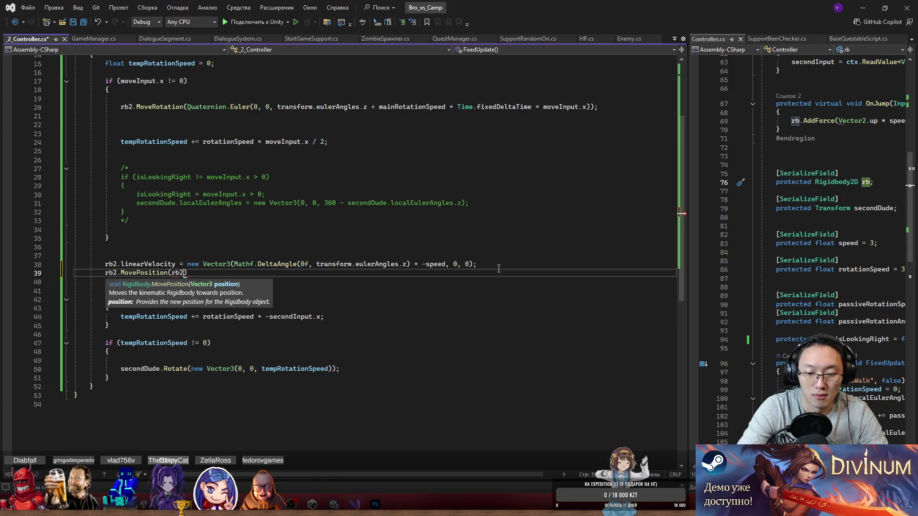
pyautogui.write('.pos')
pyautogui.press('Tab')
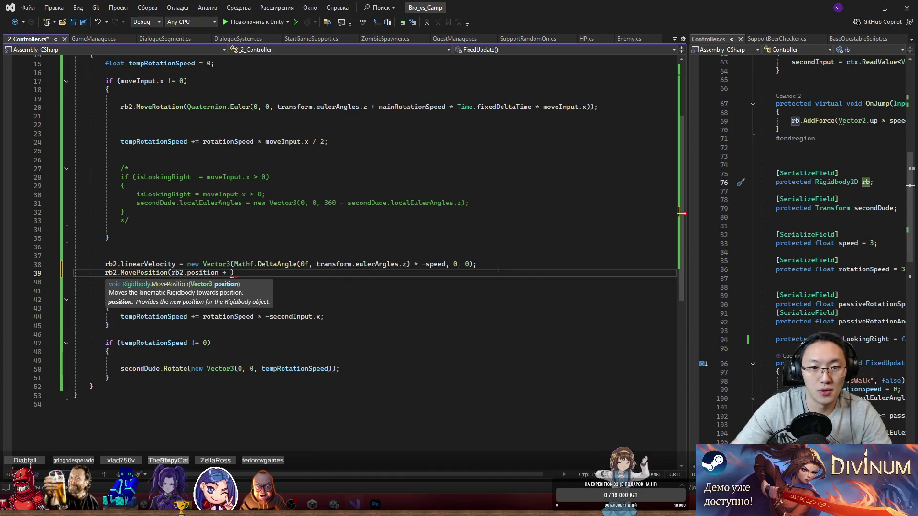
# - Copy line 38's velocity vector expression into the MovePosition call after rb2.position +
pyautogui.moveTo(187, 265); pyautogui.dragTo(475, 264)
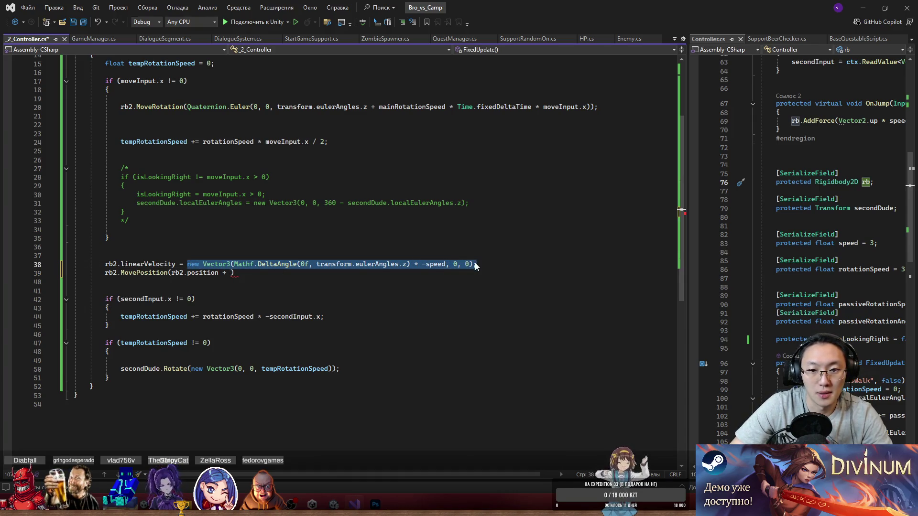
pyautogui.hotkey('ctrl', 'c')
pyautogui.click(232, 272)
pyautogui.hotkey('ctrl', 'v')
# - Comment out line 38's rb2.linearVelocity assignment with // and save the script
pyautogui.click(538, 266)
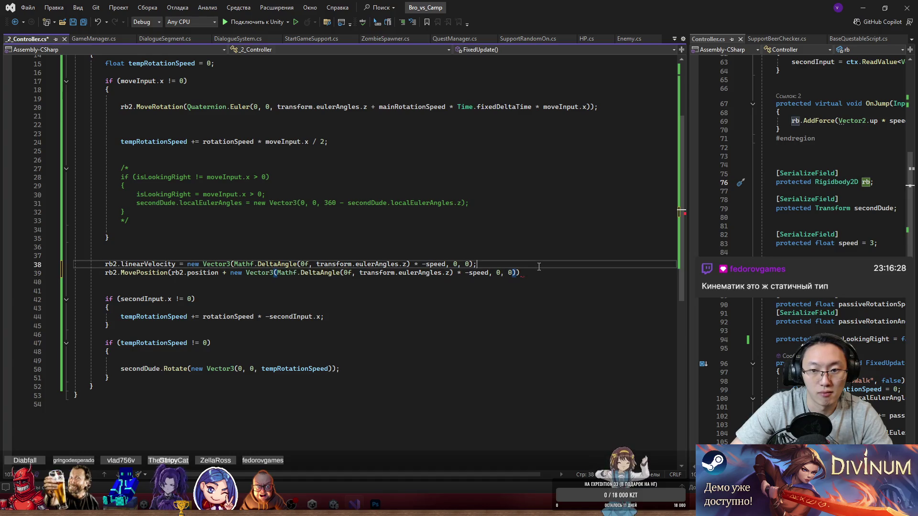
pyautogui.write('//')
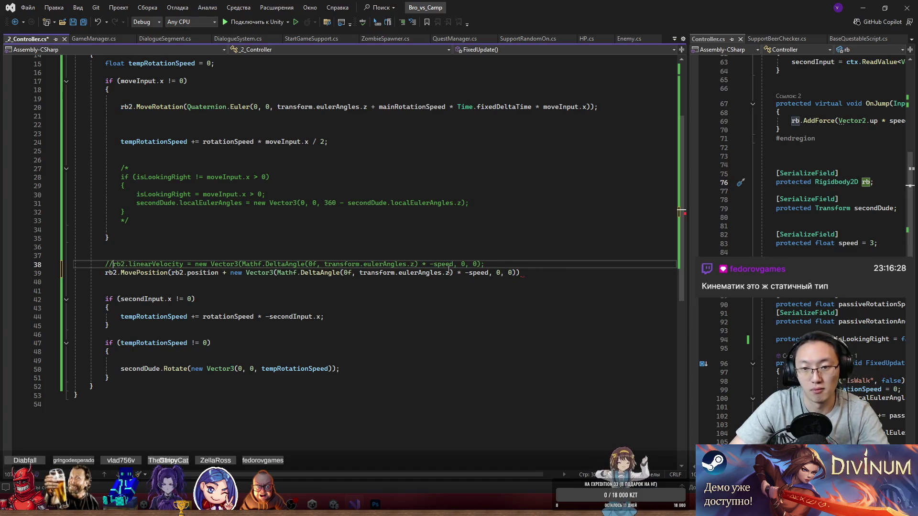
pyautogui.click(550, 281)
pyautogui.click(552, 275)
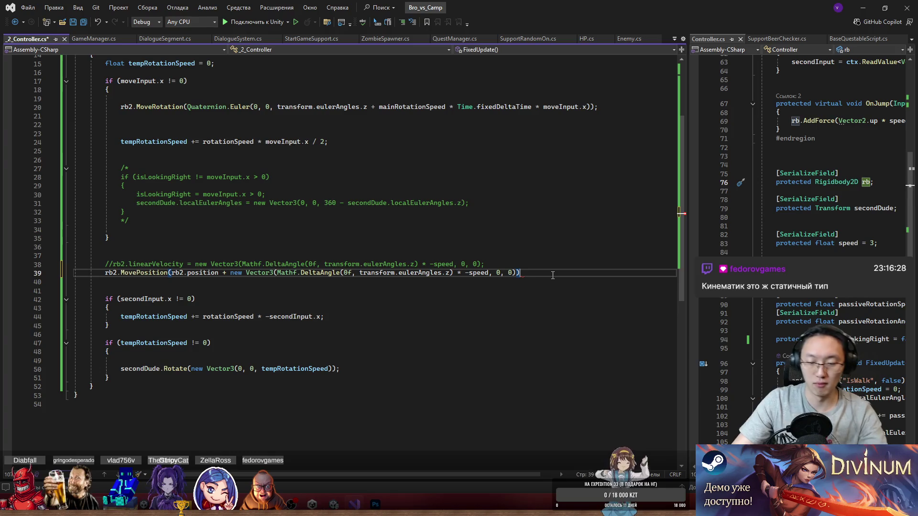
pyautogui.hotkey('ctrl', 's')
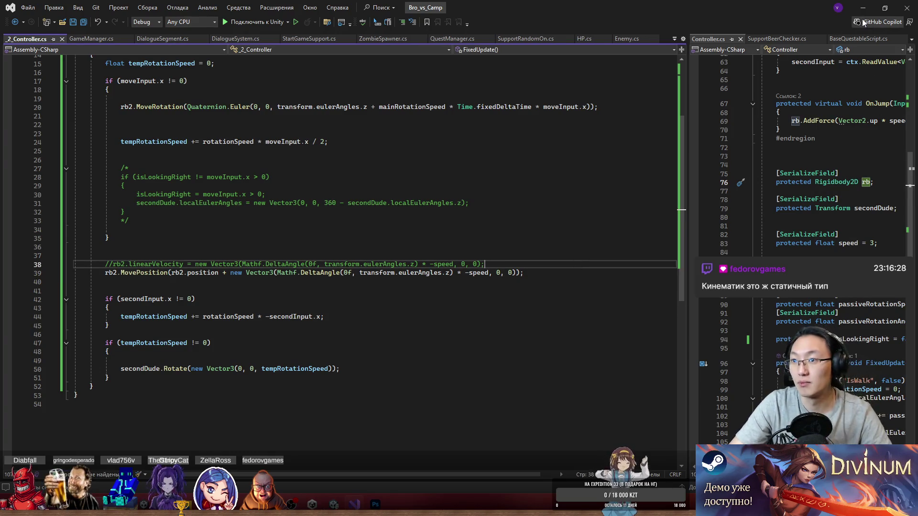
pyautogui.click(863, 8)
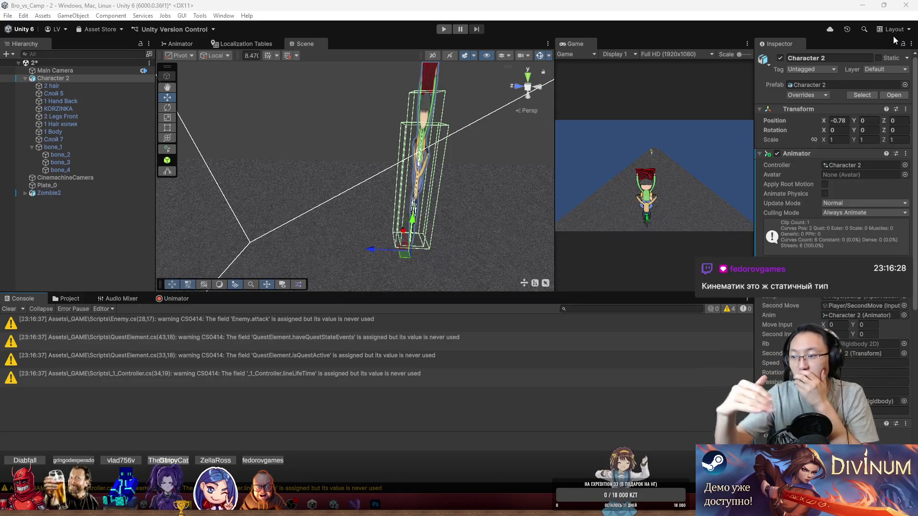
# - Enter Play mode, maximize and restore the Game view, and frame Character 2 in the Scene view
pyautogui.click(444, 30)
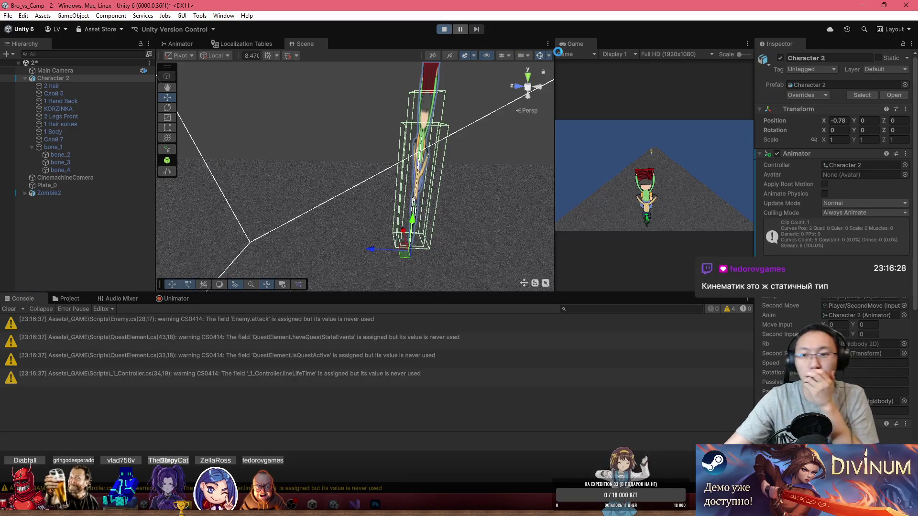
pyautogui.doubleClick(581, 46)
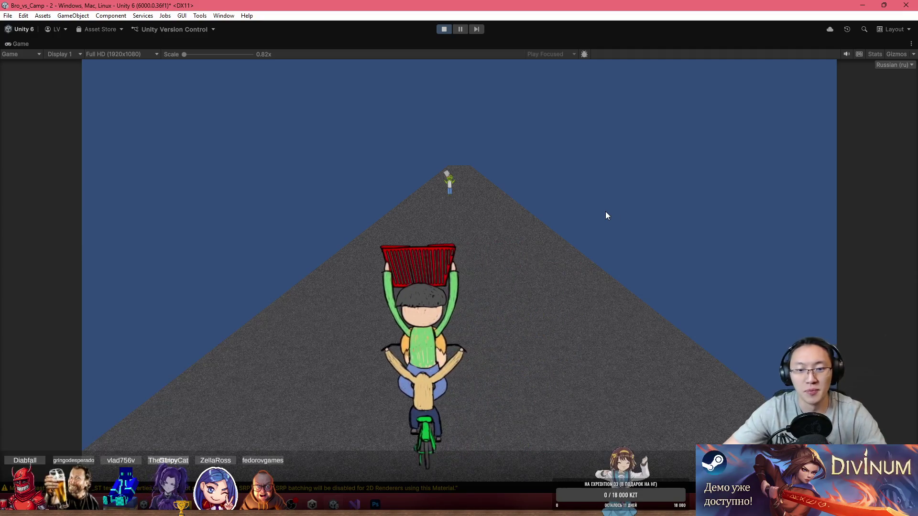
pyautogui.doubleClick(382, 44)
pyautogui.moveTo(430, 106)
pyautogui.mouseDown()
pyautogui.moveTo(443, 120)
pyautogui.moveTo(435, 143)
pyautogui.moveTo(312, 142)
pyautogui.mouseUp()
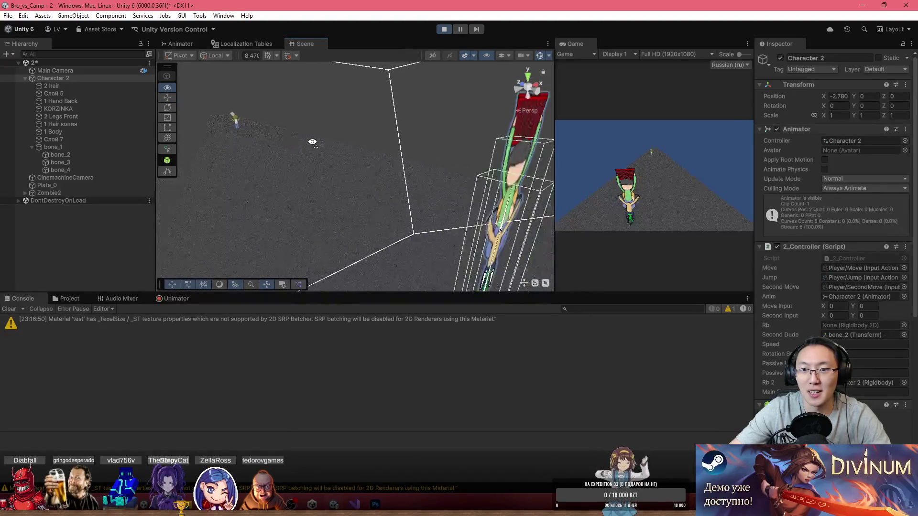
pyautogui.press('f')
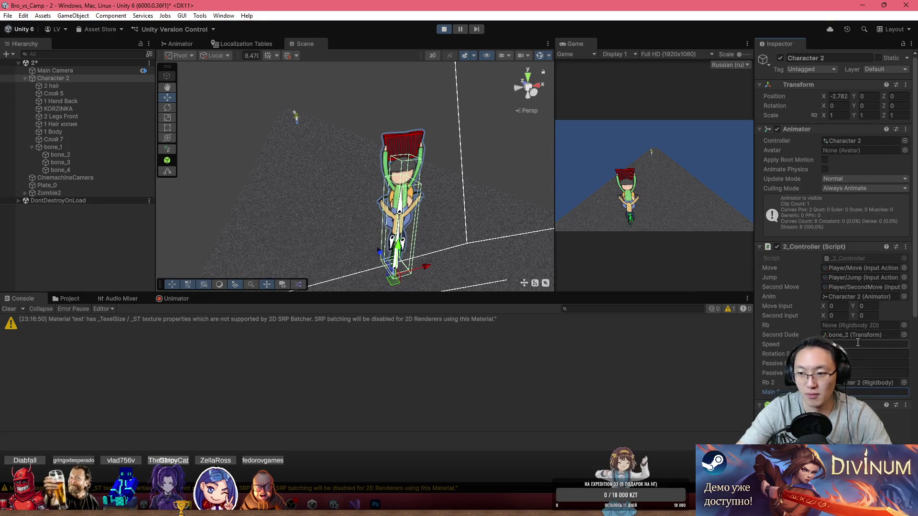
# - Steer the rider left and right with A and D, then select Plate_0
pyautogui.click(684, 229)
pyautogui.press('d')
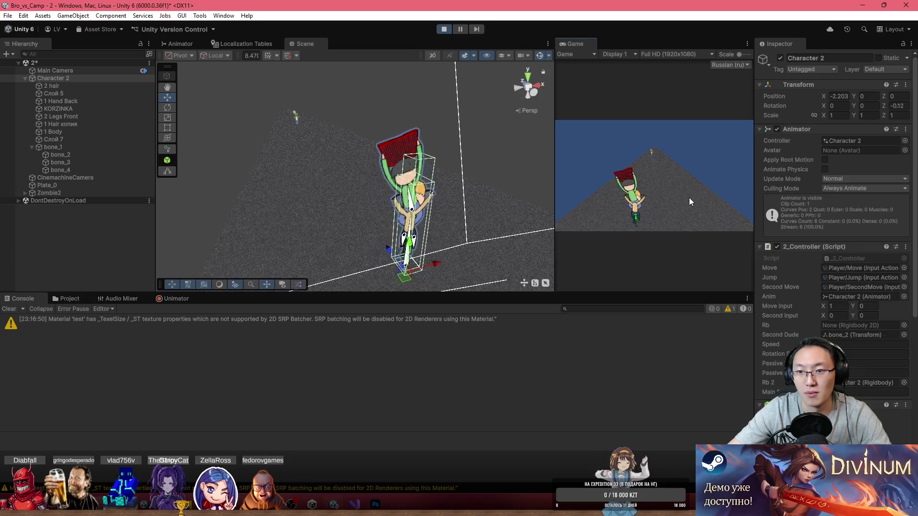
pyautogui.press('d')
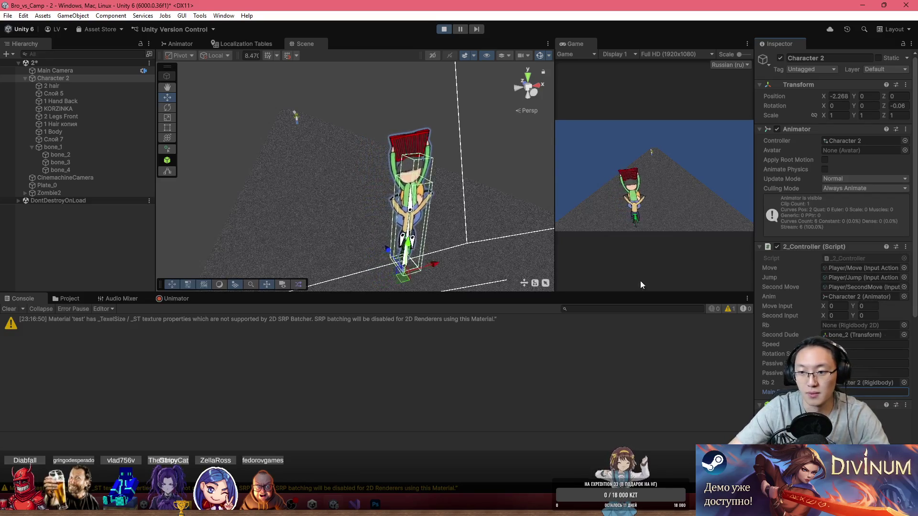
pyautogui.press('a')
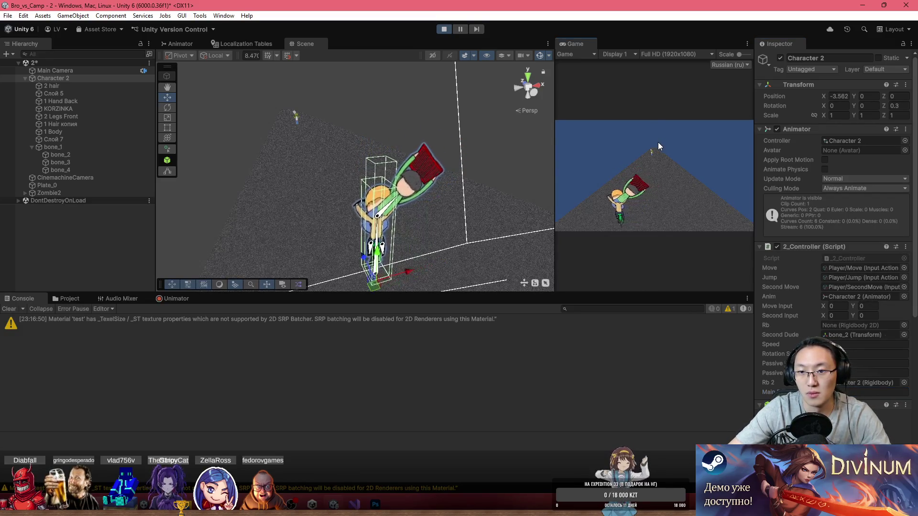
pyautogui.press('d')
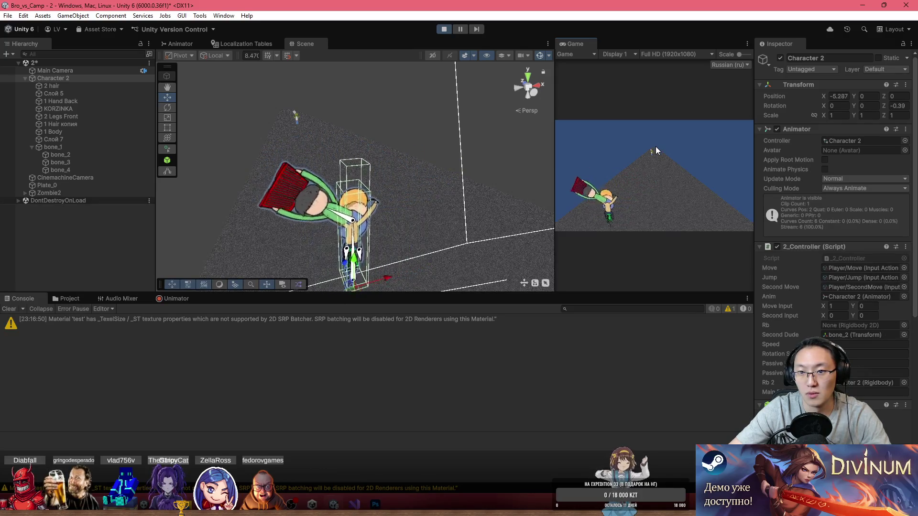
pyautogui.press('a')
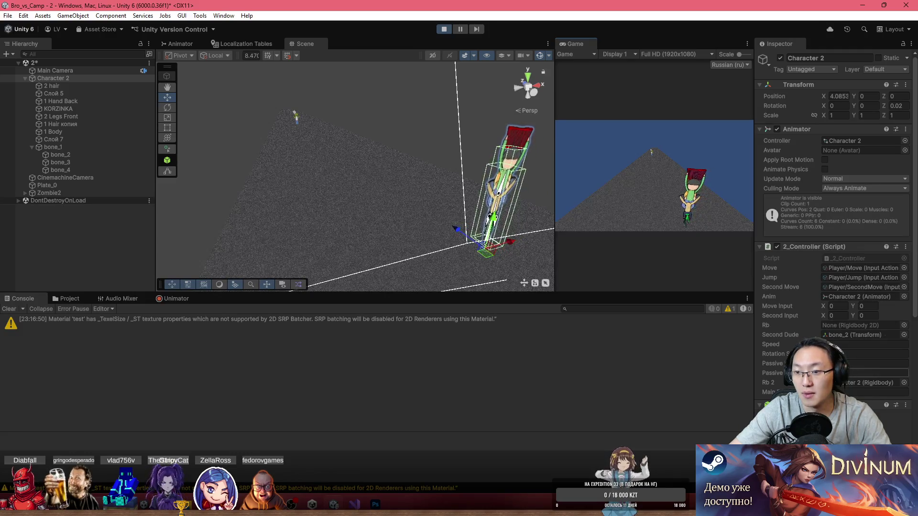
pyautogui.click(850, 392)
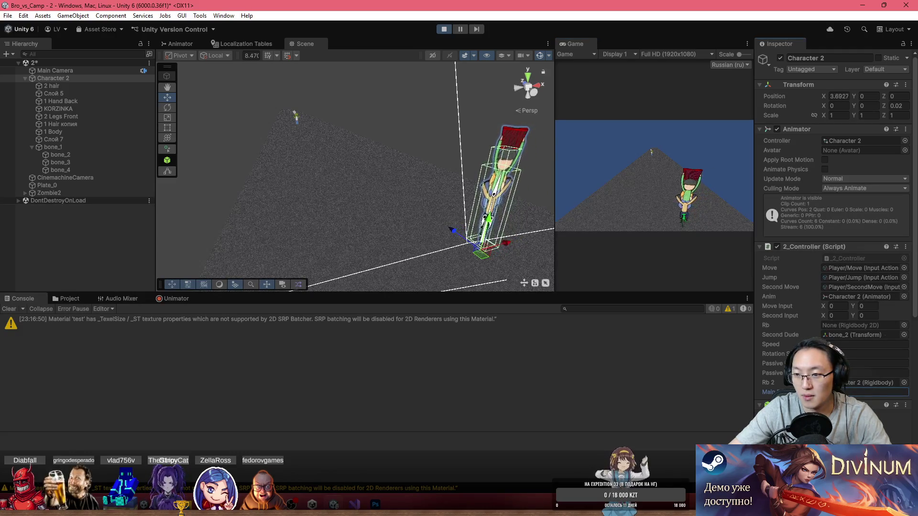
pyautogui.click(643, 218)
pyautogui.press('d')
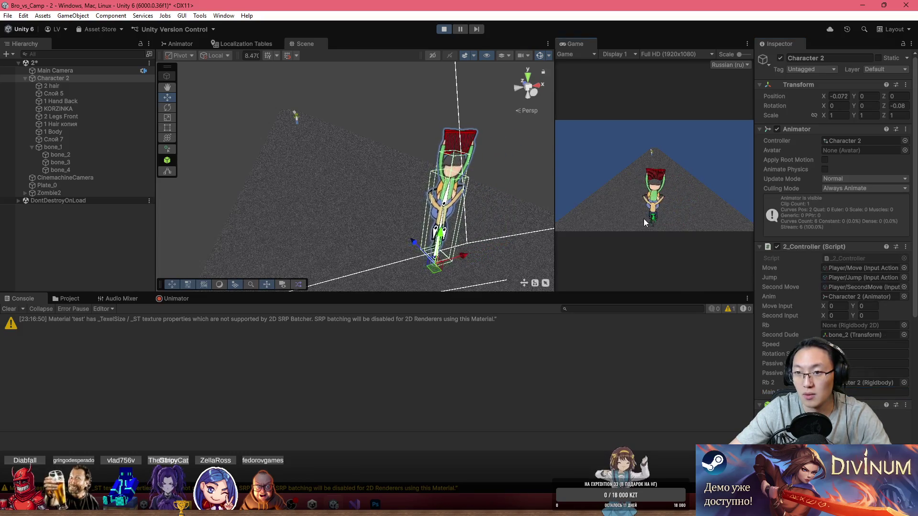
pyautogui.click(851, 392)
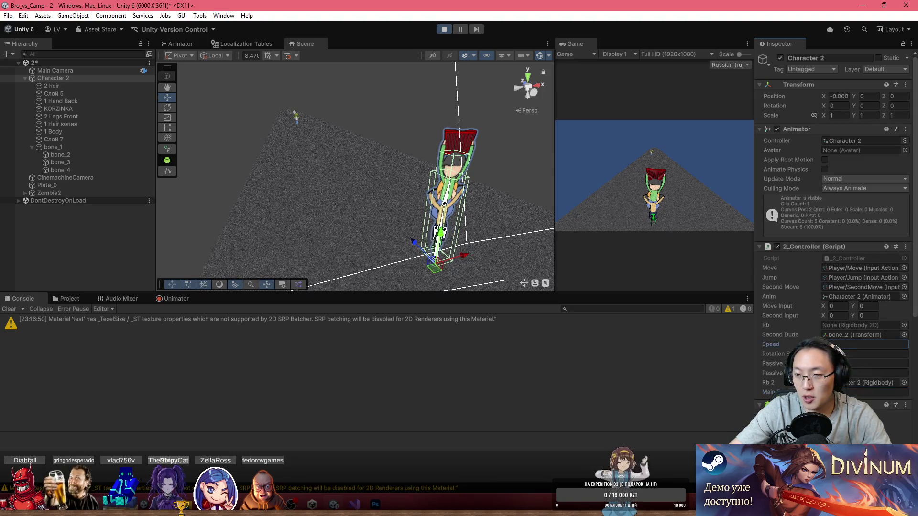
pyautogui.click(527, 210)
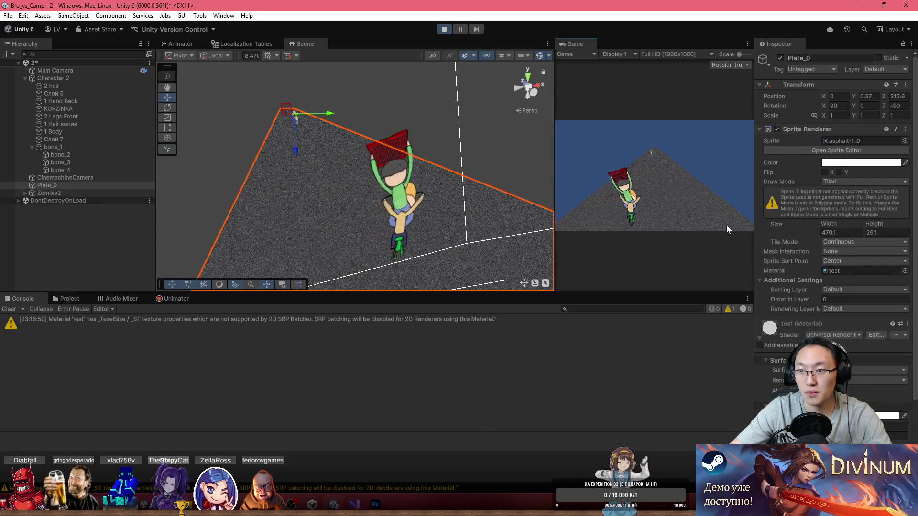
pyautogui.scroll(-3, 836, 191)
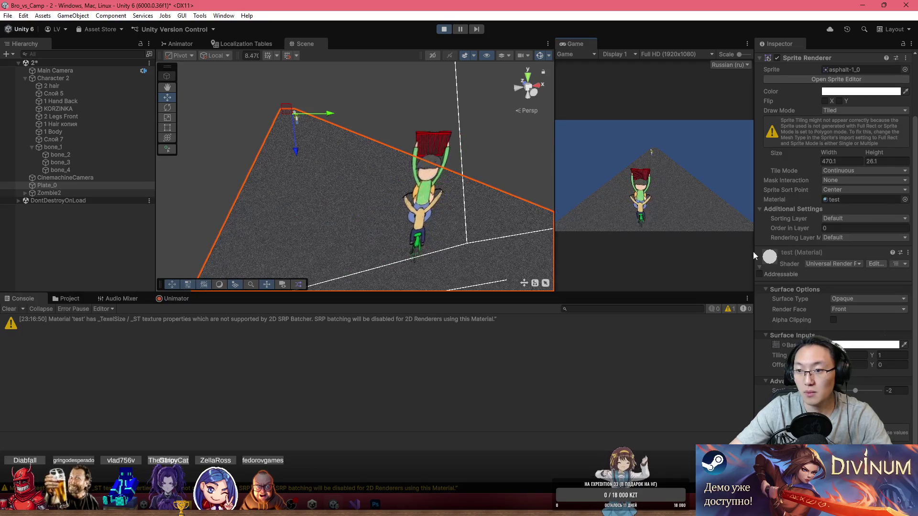
# - Select Character 2 and set its 2_Controller Speed to 0.05
pyautogui.click(61, 193)
pyautogui.click(81, 78)
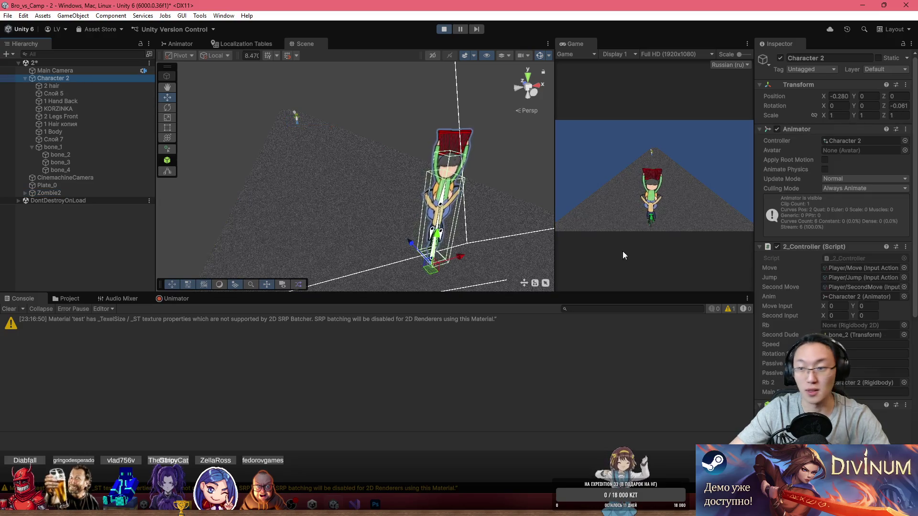
pyautogui.click(828, 267)
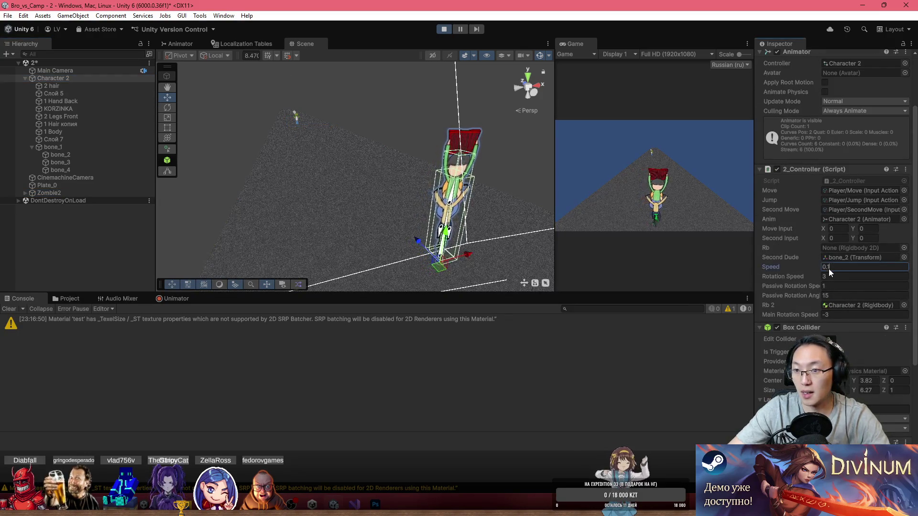
pyautogui.write('05')
pyautogui.click(719, 242)
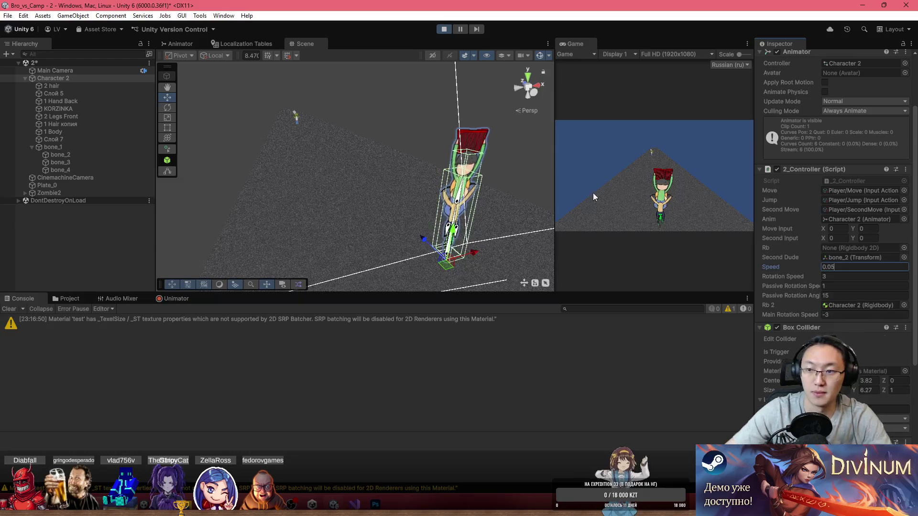
# - Steer back and forth to test the slower ride, then set Main Rotation Speed to -10
pyautogui.press('a')
pyautogui.press('d')
pyautogui.press('a')
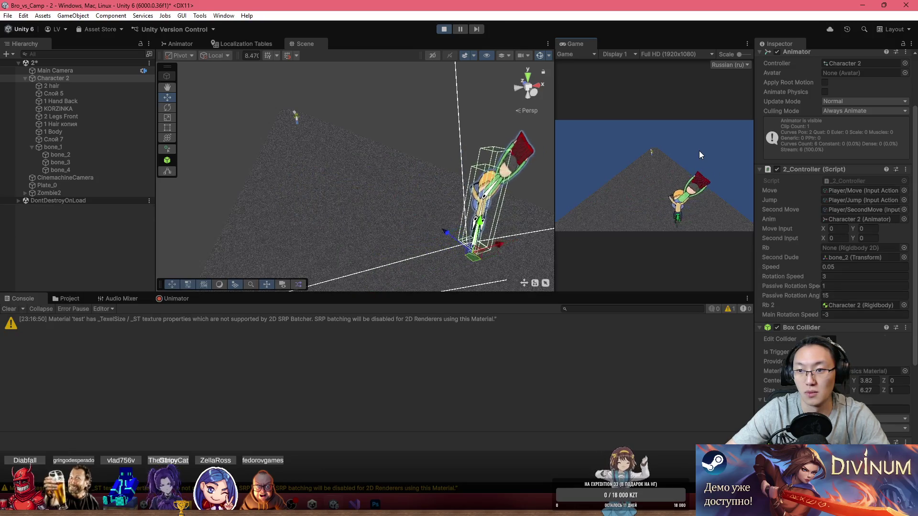
pyautogui.press('d')
pyautogui.press('Right')
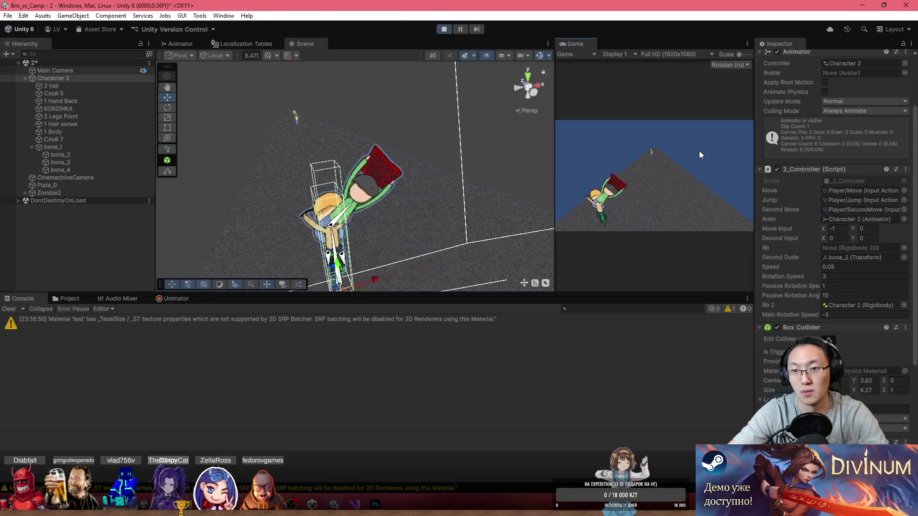
pyautogui.press('a')
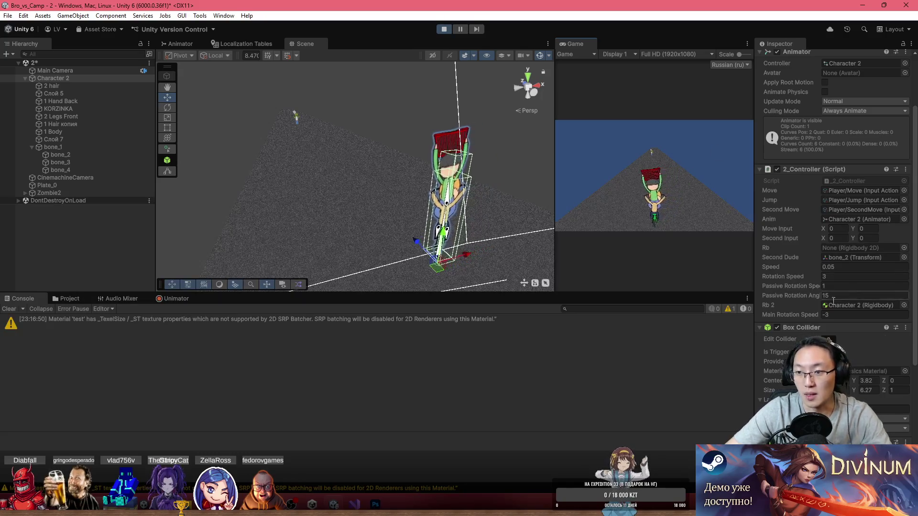
pyautogui.click(834, 316)
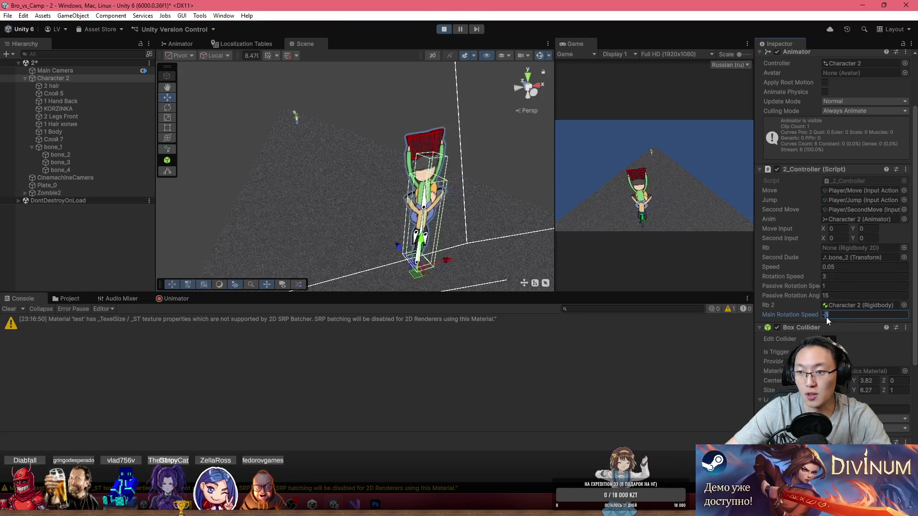
pyautogui.write('-10')
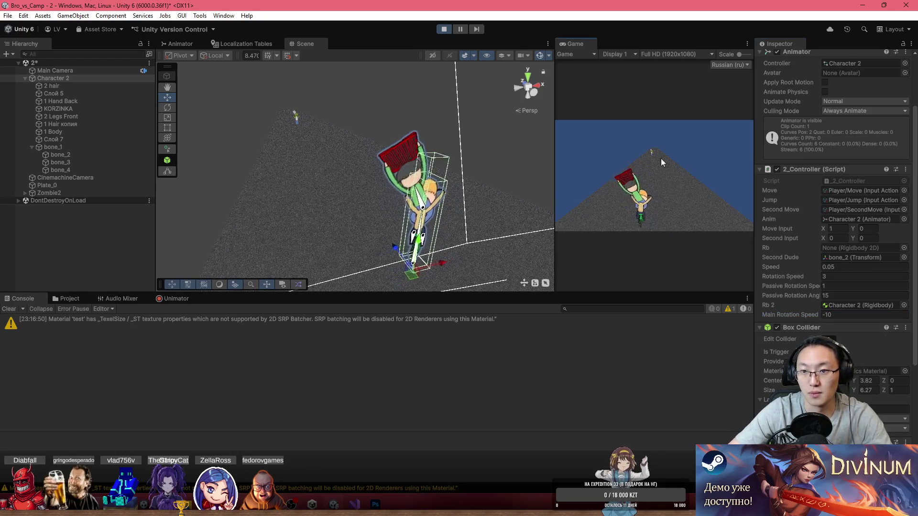
pyautogui.write('d')
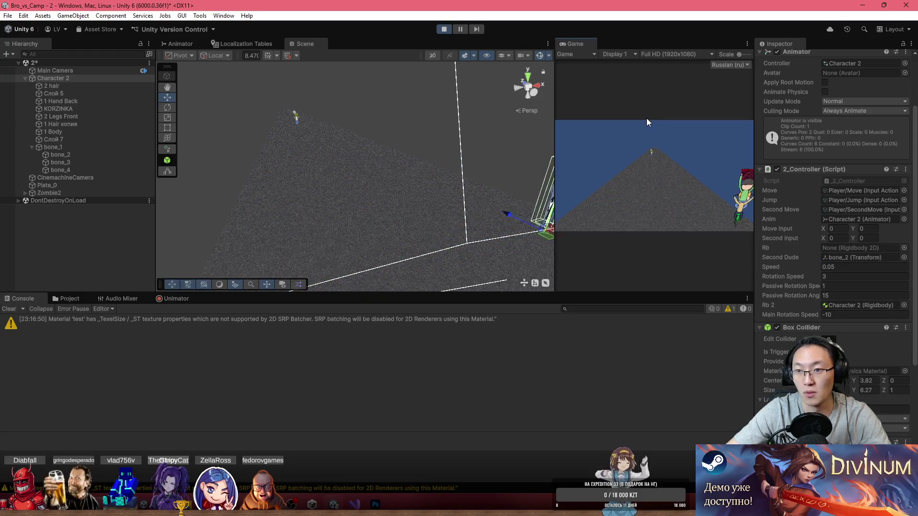
pyautogui.write('a')
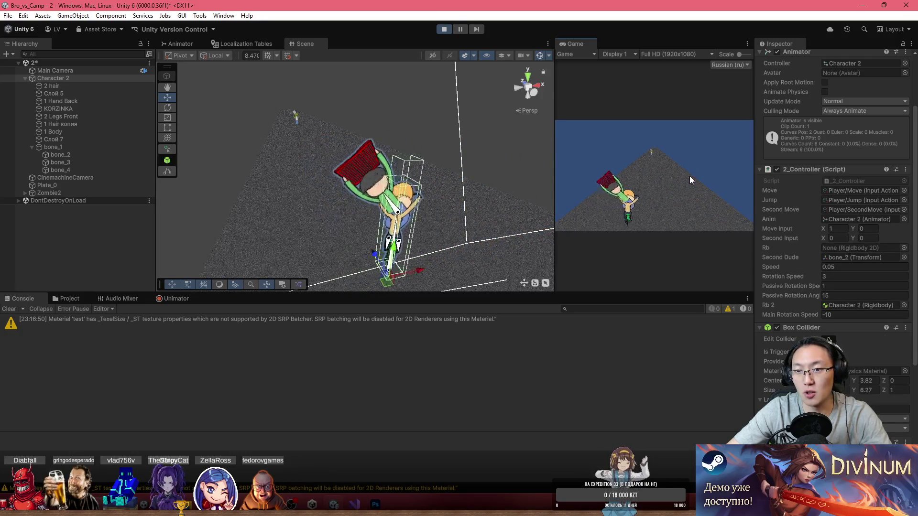
pyautogui.write('d')
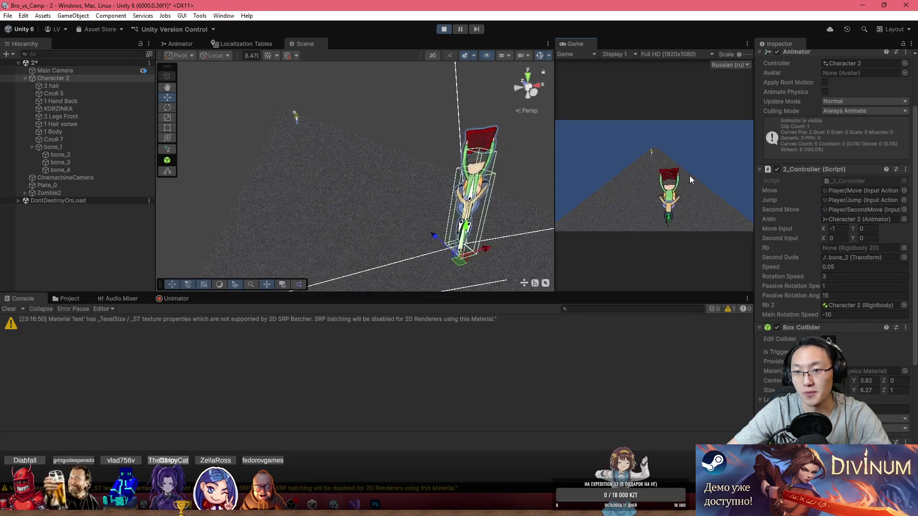
pyautogui.write('a')
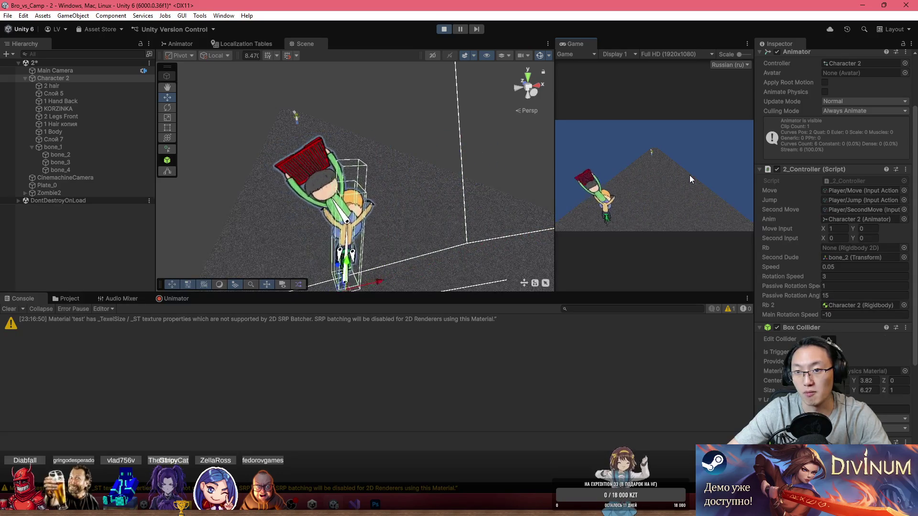
pyautogui.write('d')
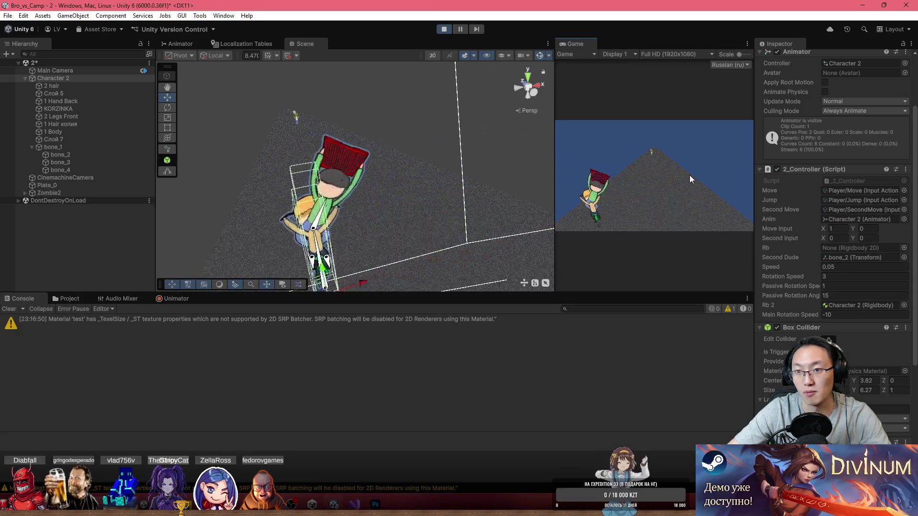
pyautogui.write('a')
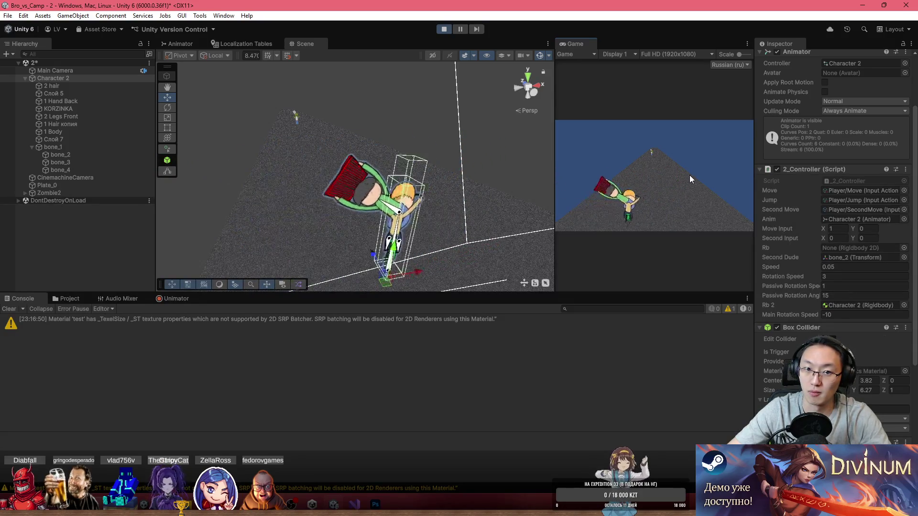
pyautogui.write('d')
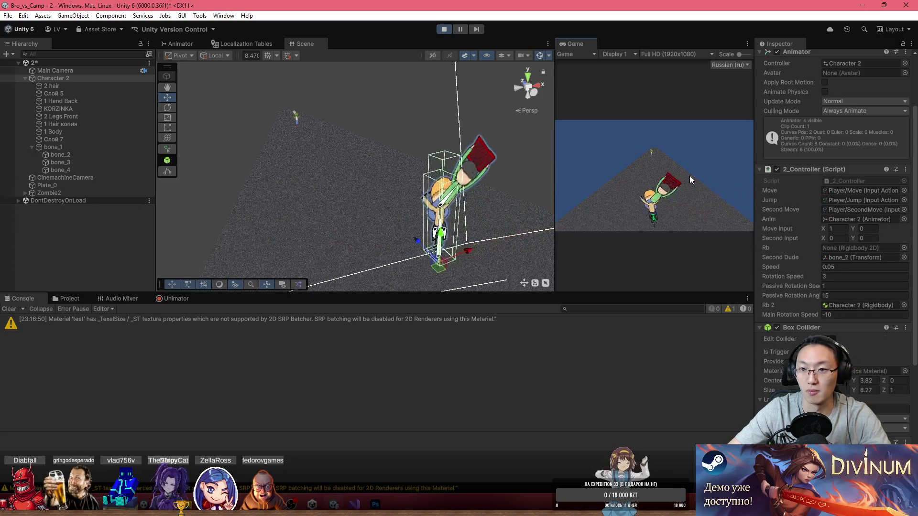
pyautogui.write('a')
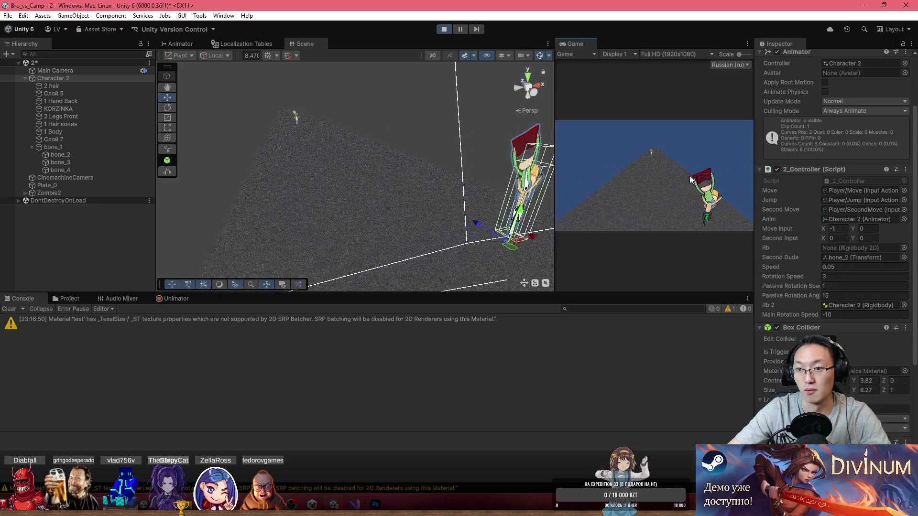
pyautogui.write('d')
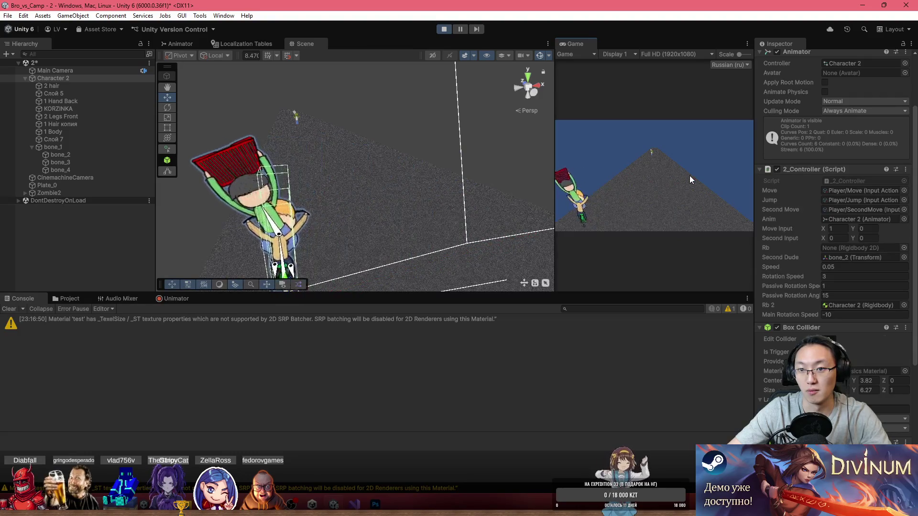
pyautogui.write('a')
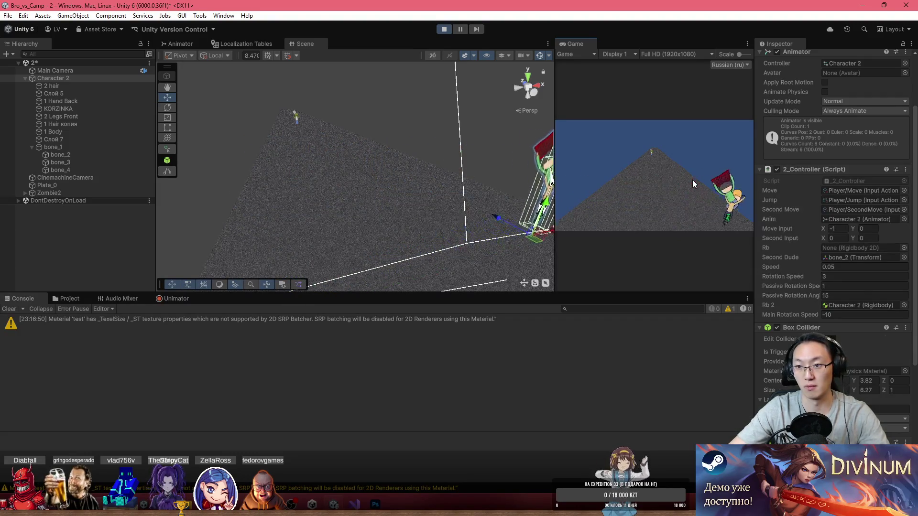
pyautogui.write('d')
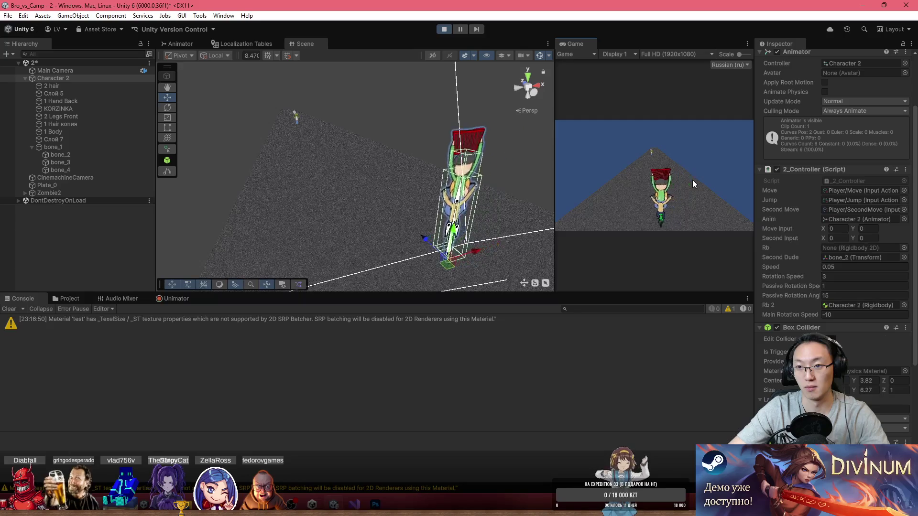
pyautogui.write('a')
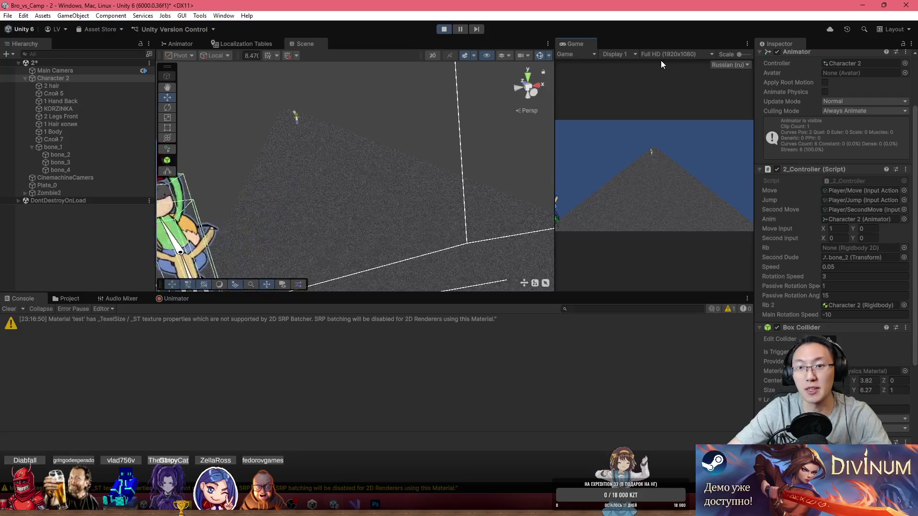
pyautogui.hotkey('shift', 'space')
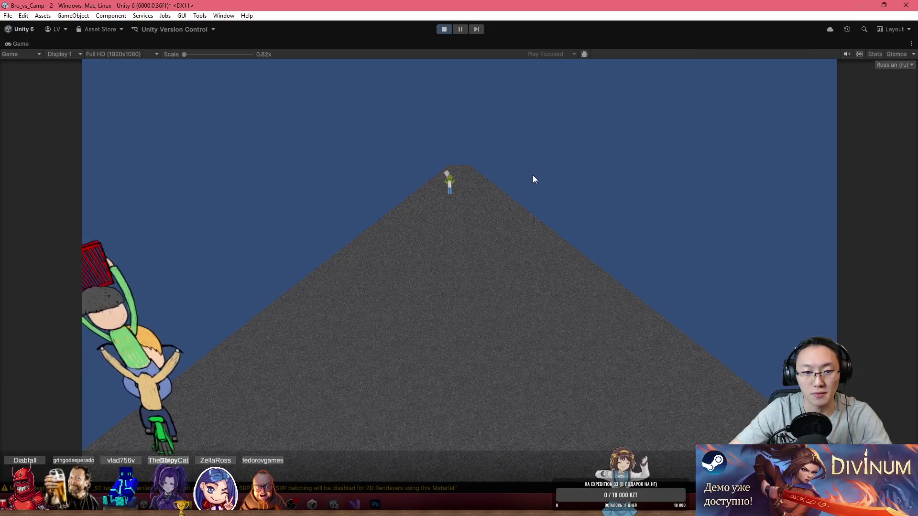
pyautogui.press('d')
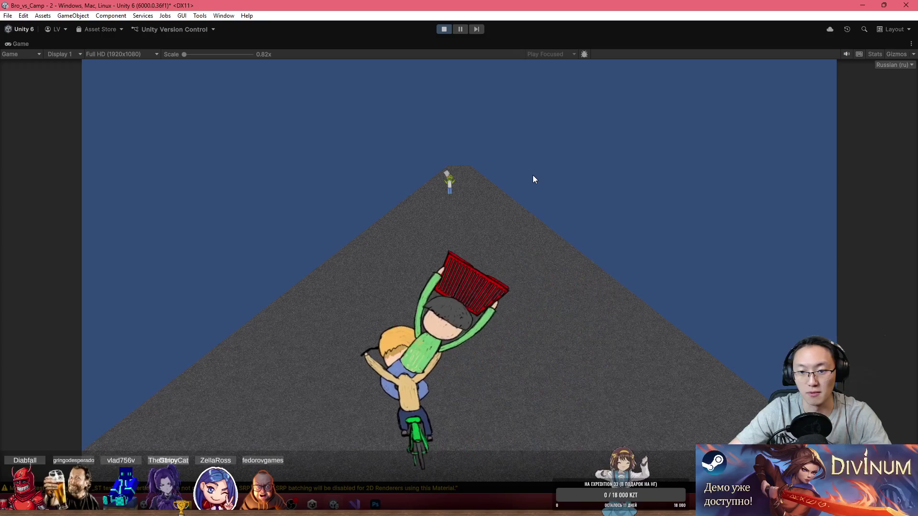
pyautogui.press('d')
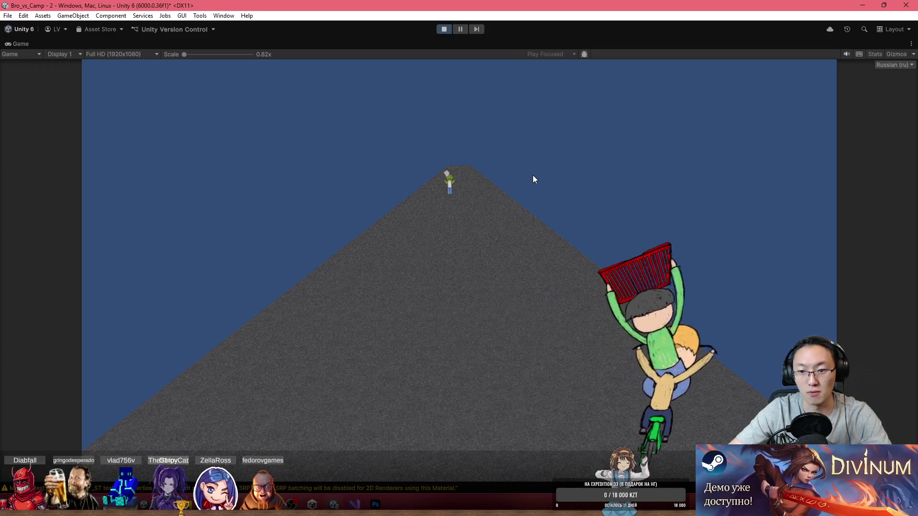
pyautogui.press('a')
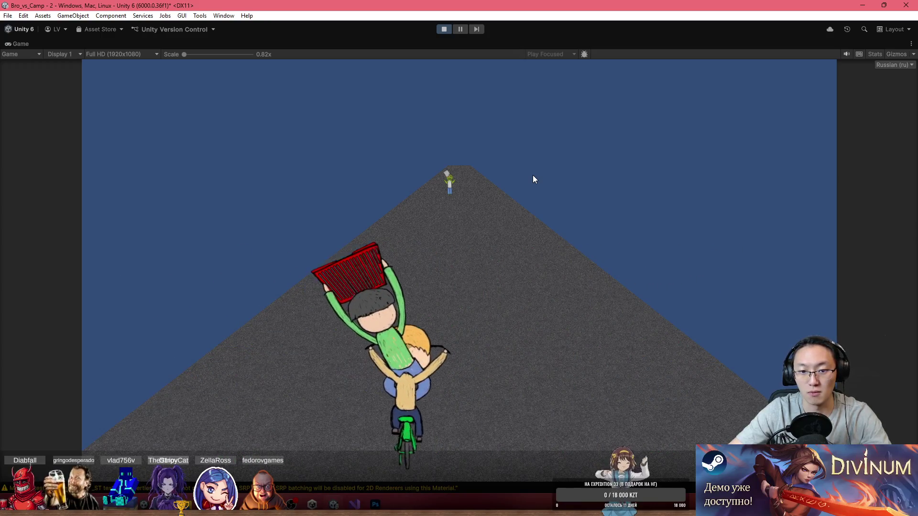
pyautogui.press('d')
pyautogui.press('a')
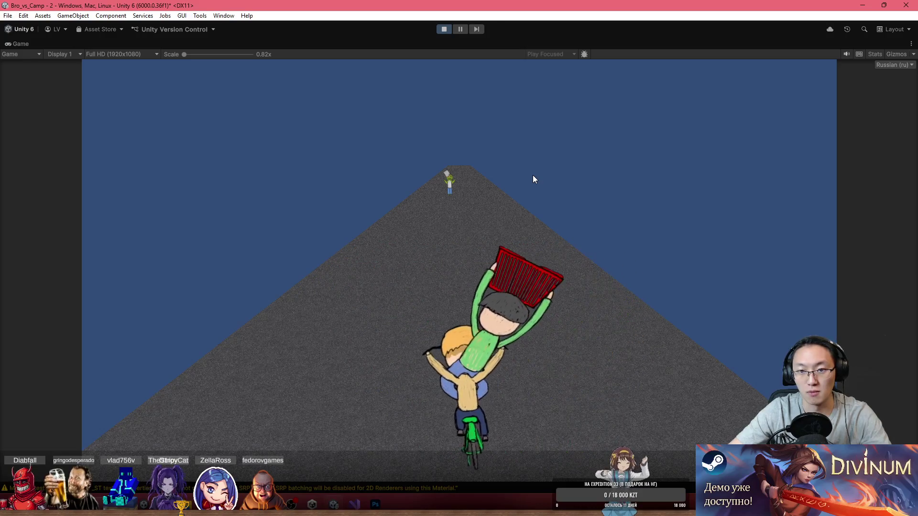
pyautogui.press('d')
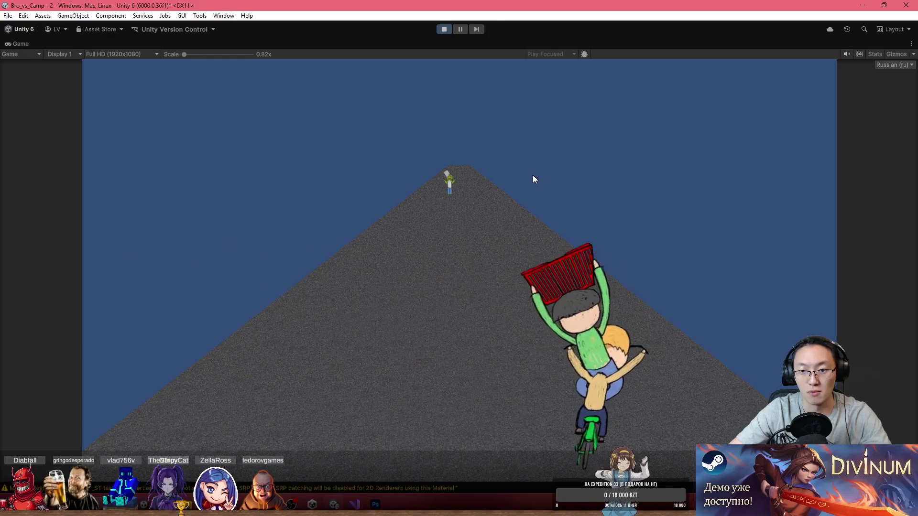
pyautogui.press('a')
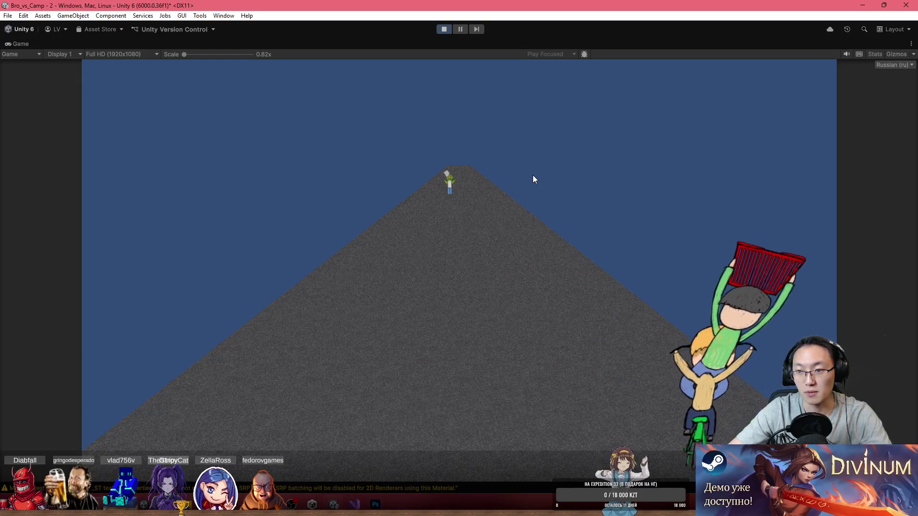
pyautogui.press('d')
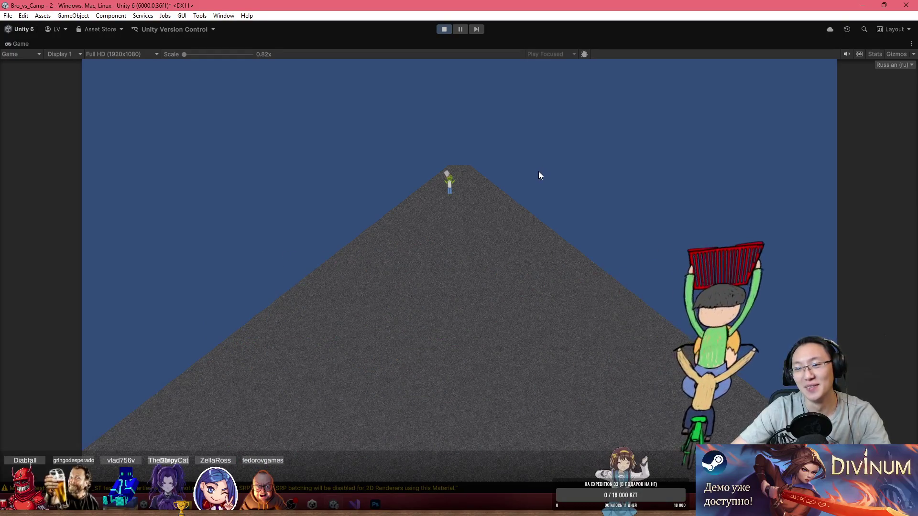
pyautogui.press('a')
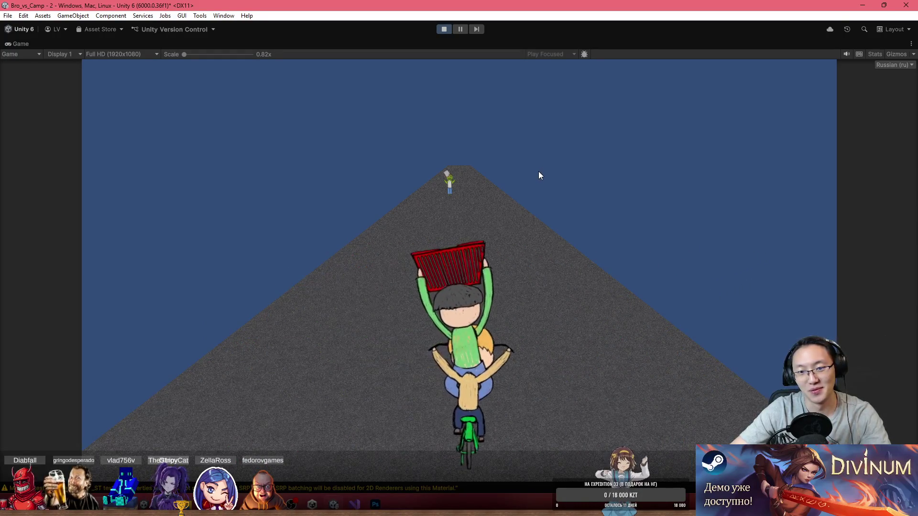
pyautogui.press('d')
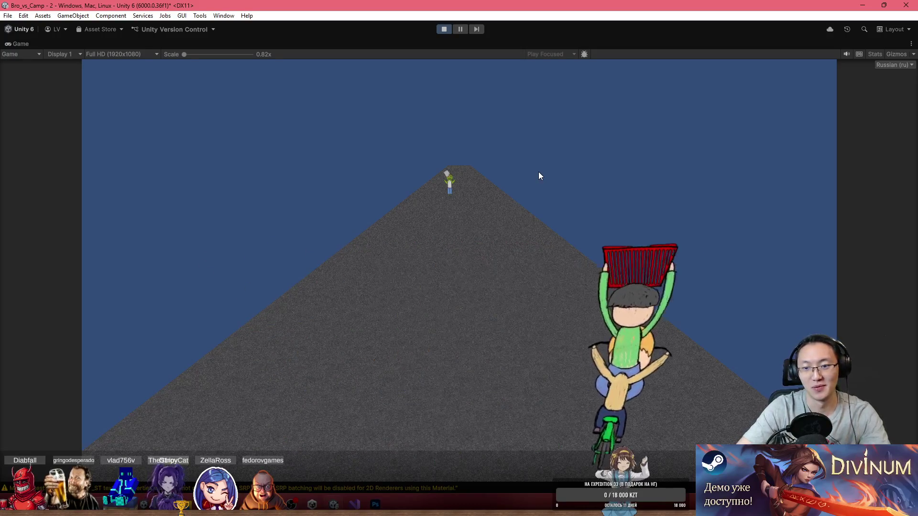
pyautogui.press('a')
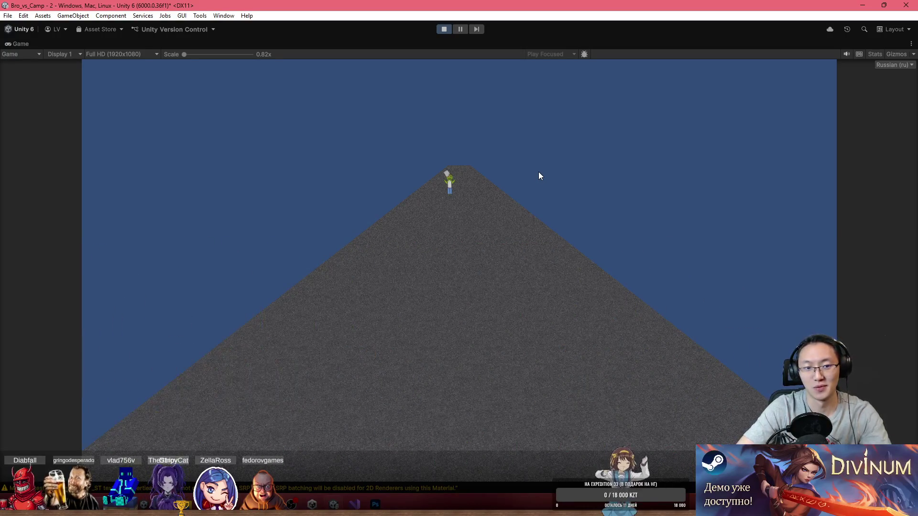
pyautogui.press('d')
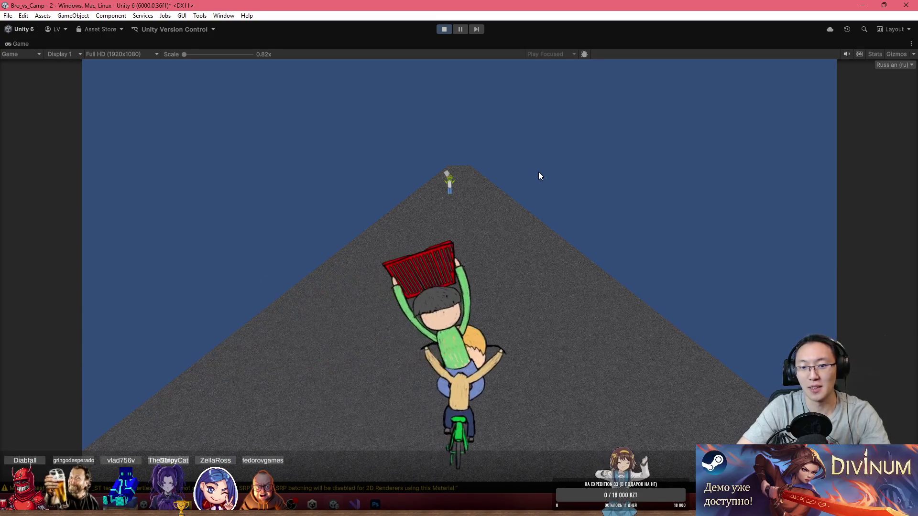
pyautogui.hotkey('shift', 'space')
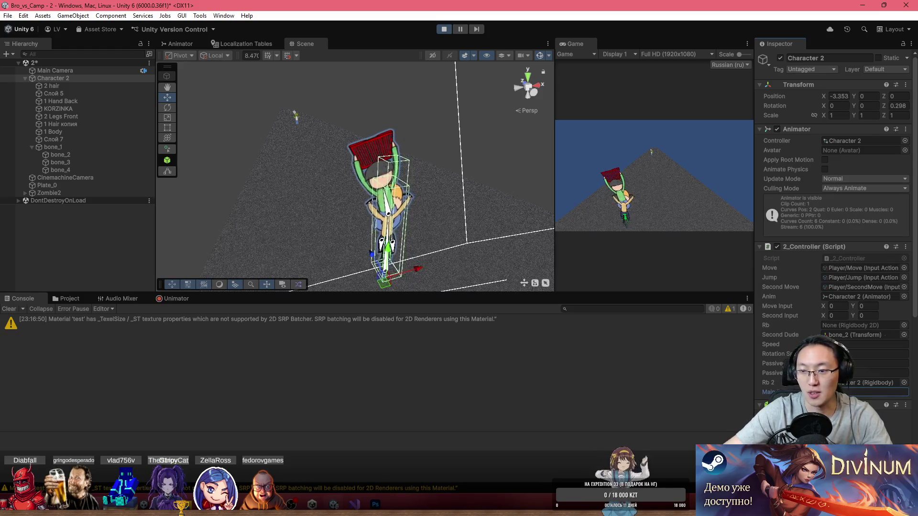
# - Maximize the Game view during the test ride, then stop Play mode
pyautogui.doubleClick(563, 42)
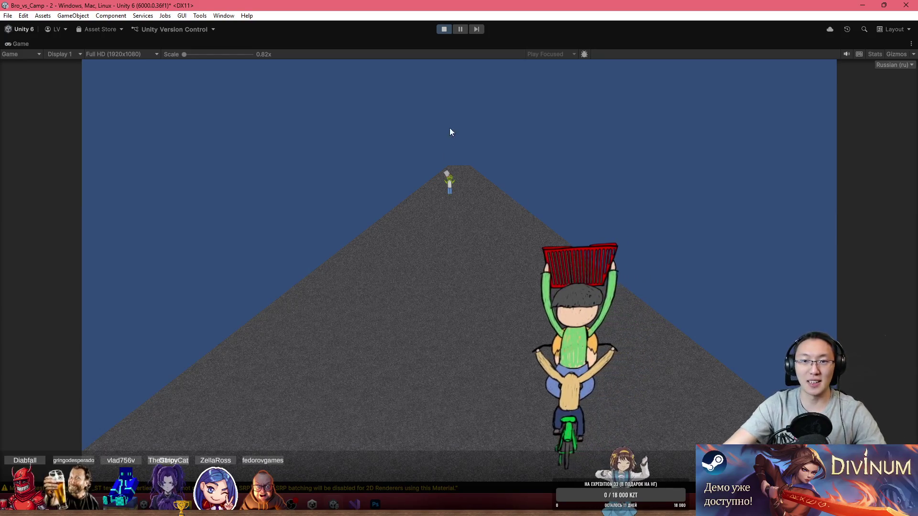
pyautogui.click(445, 30)
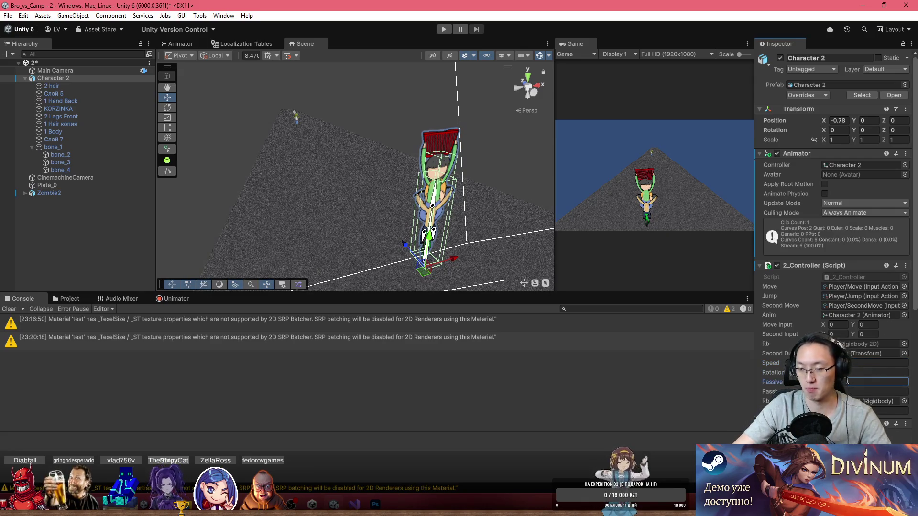
# - Enter Play mode again and maximize the Game view
pyautogui.click(443, 31)
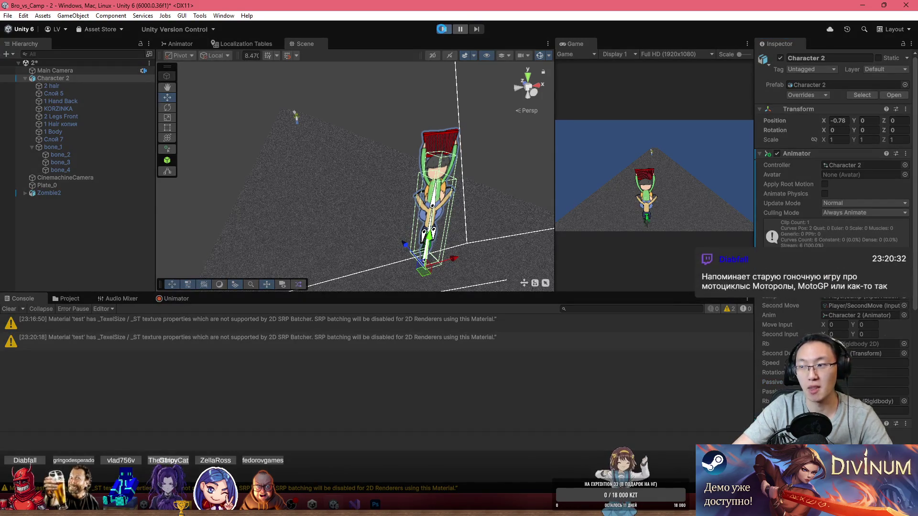
pyautogui.doubleClick(580, 44)
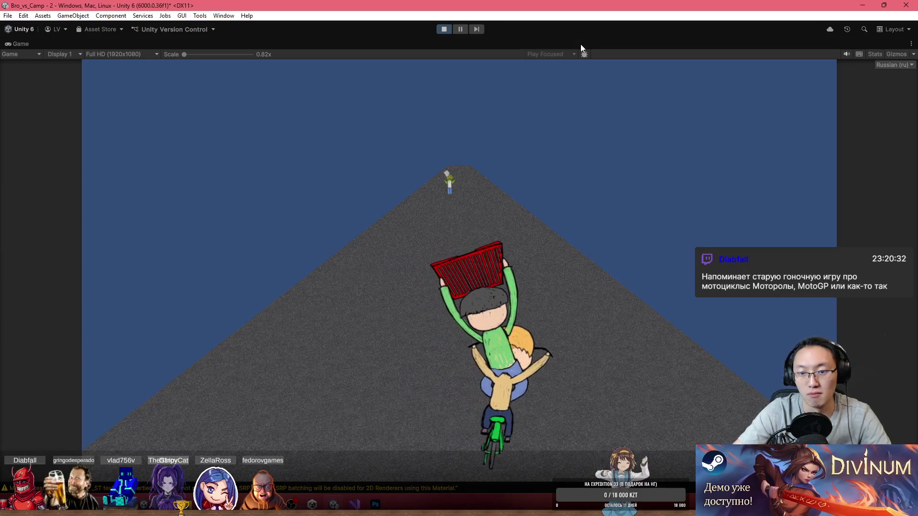
# - Swerve the rider left and right across the road with A and D, then switch to Telegram
pyautogui.press('d')
pyautogui.press('a')
pyautogui.press('a')
pyautogui.press('d')
pyautogui.press('a')
pyautogui.press('d')
pyautogui.press('a')
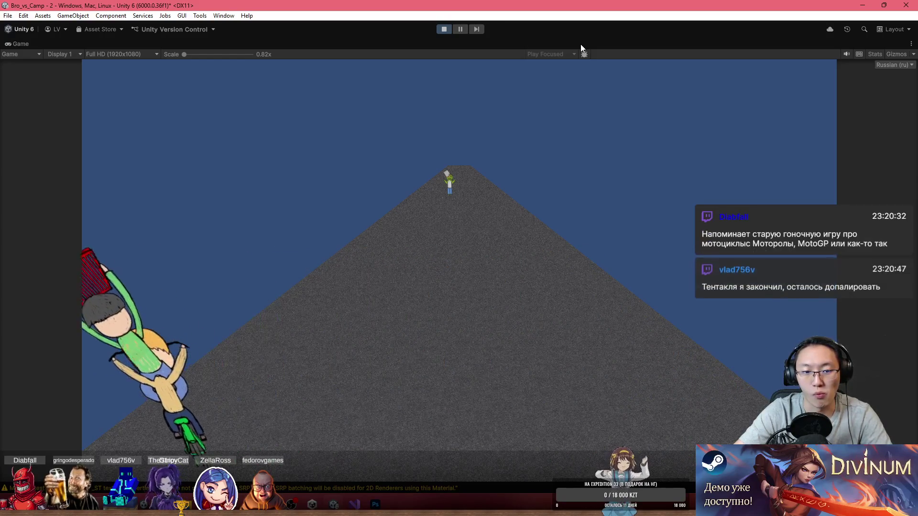
pyautogui.press('d')
pyautogui.press('d')
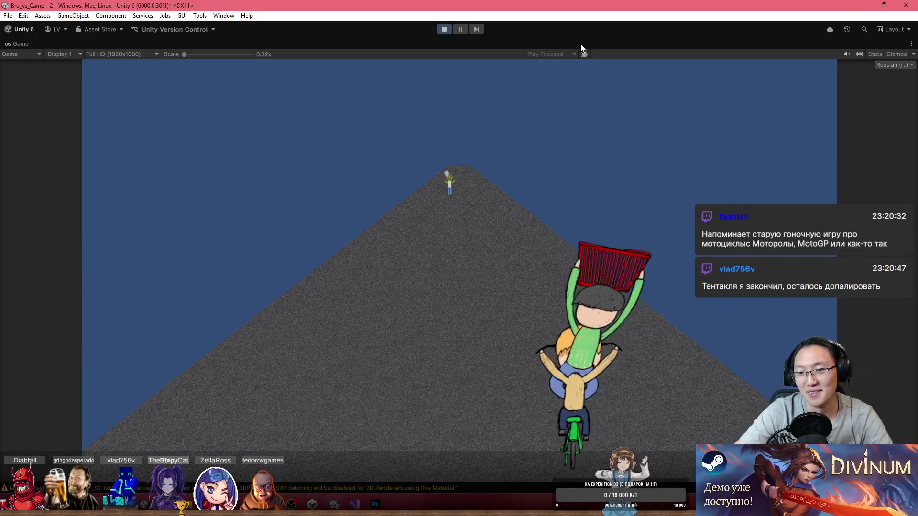
pyautogui.press('d')
pyautogui.press('a')
pyautogui.press('d')
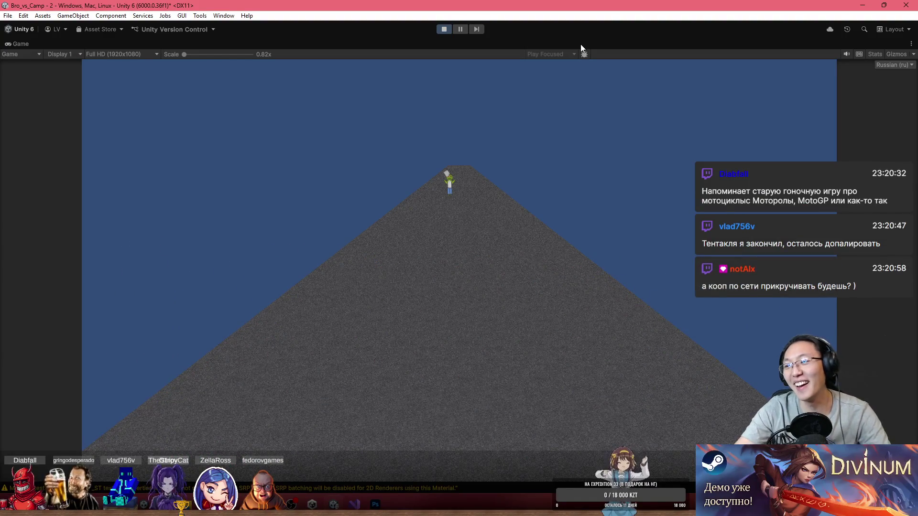
pyautogui.press('a')
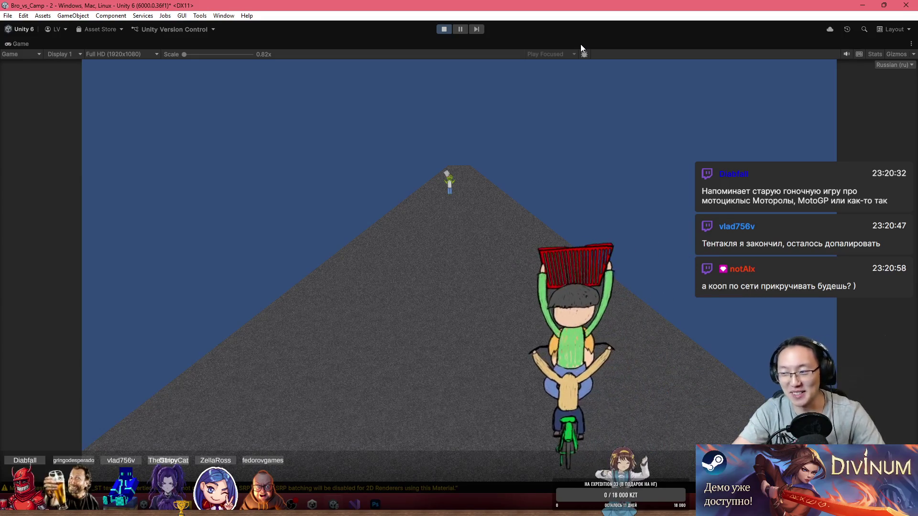
pyautogui.press('a')
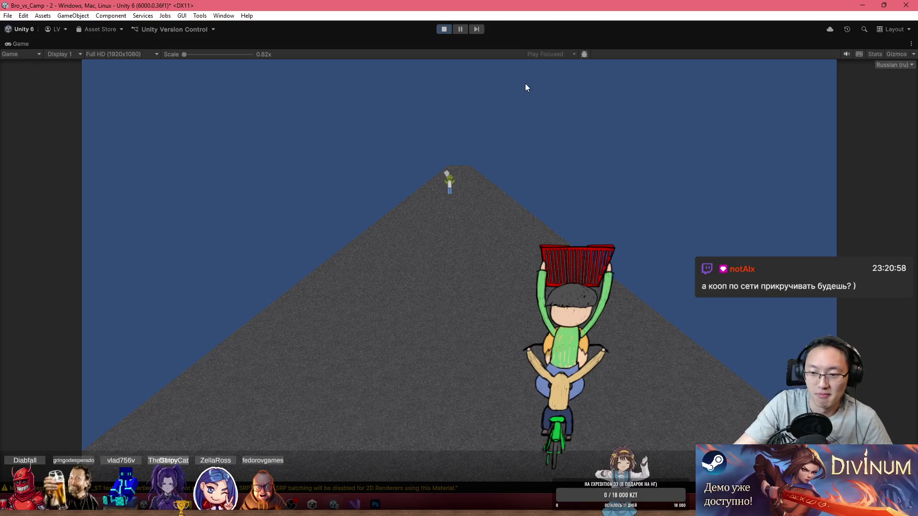
pyautogui.hotkey('alt', 'Tab')
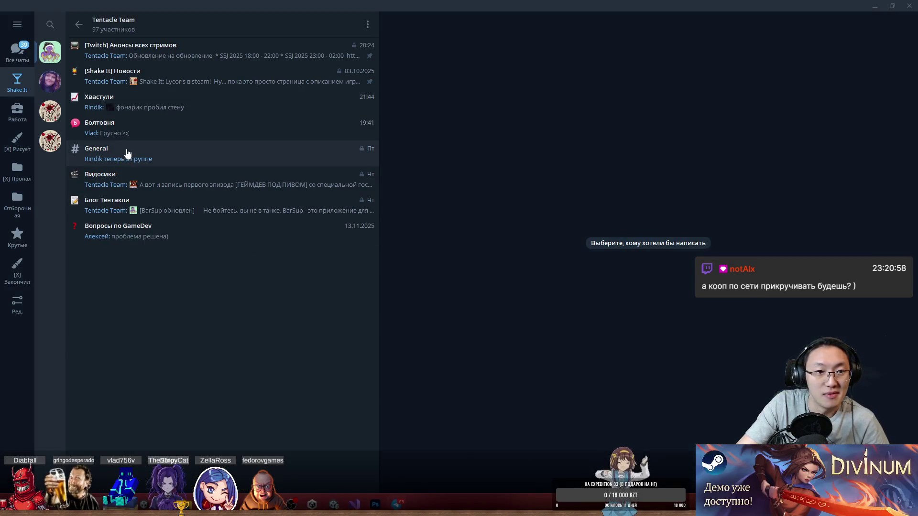
# - Go back to the 'Все чаты' list, open the channel and play its 'Делаю всякое' video
pyautogui.click(76, 24)
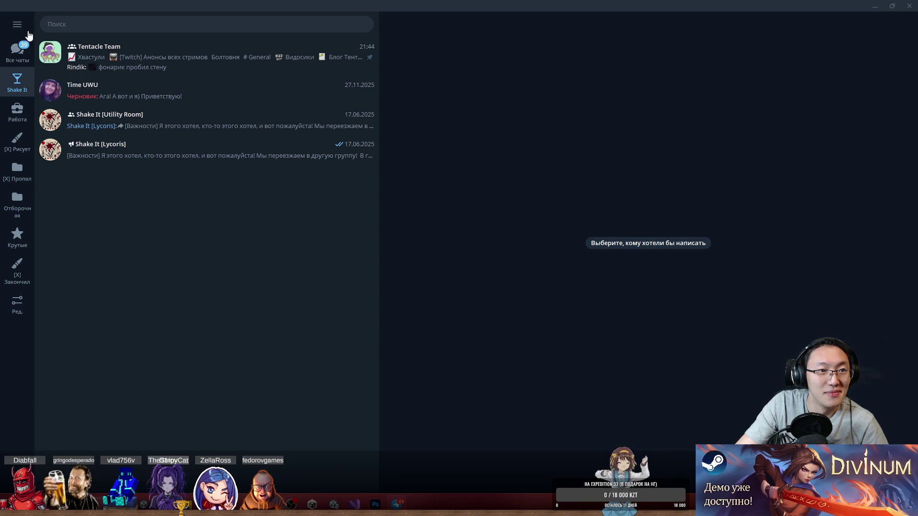
pyautogui.click(19, 48)
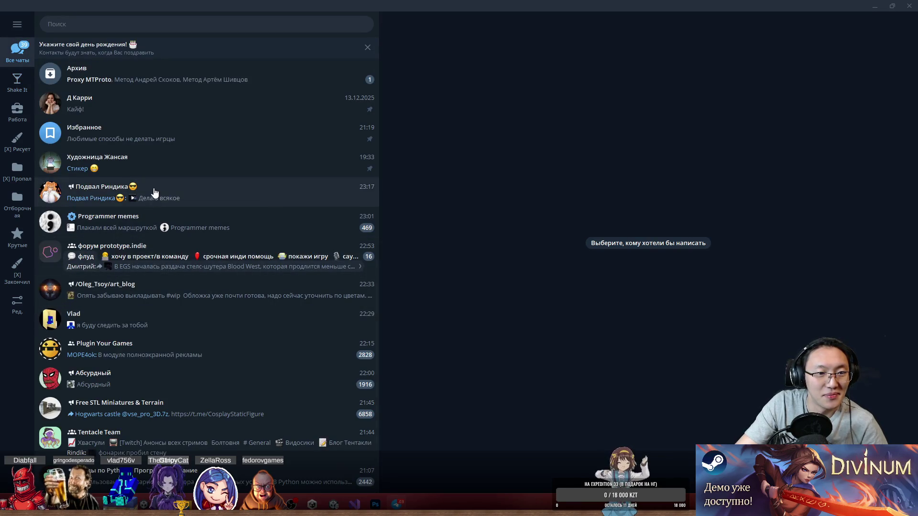
pyautogui.click(154, 192)
pyautogui.click(508, 363)
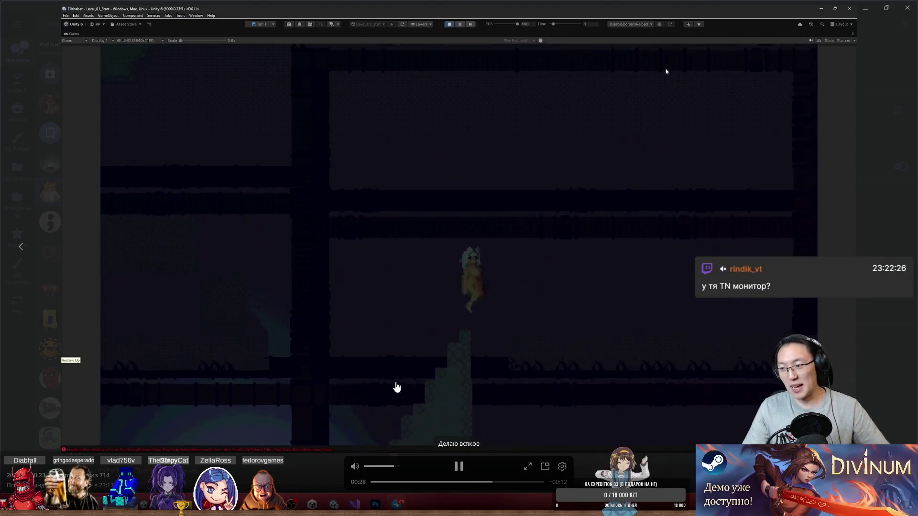
# - Pause and resume the 'Делаю всякое' video, closing and reopening the viewer a few times
pyautogui.press('Escape')
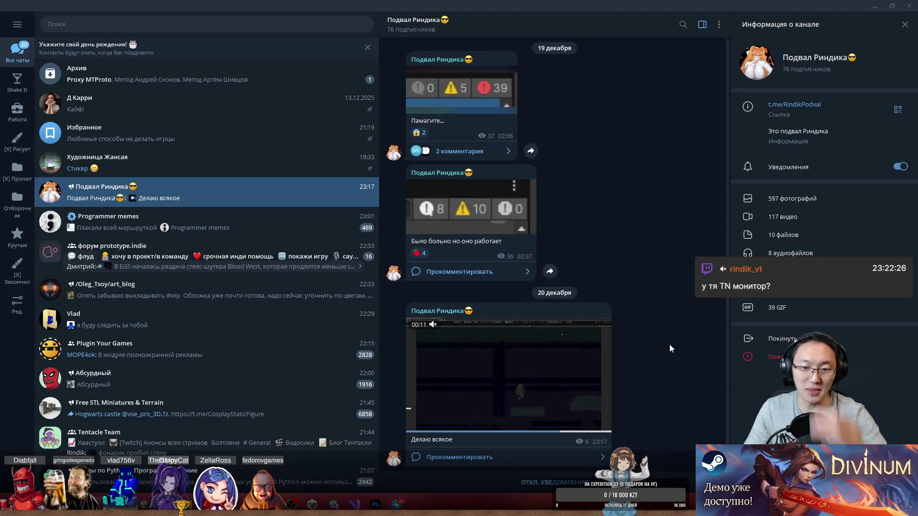
pyautogui.click(565, 377)
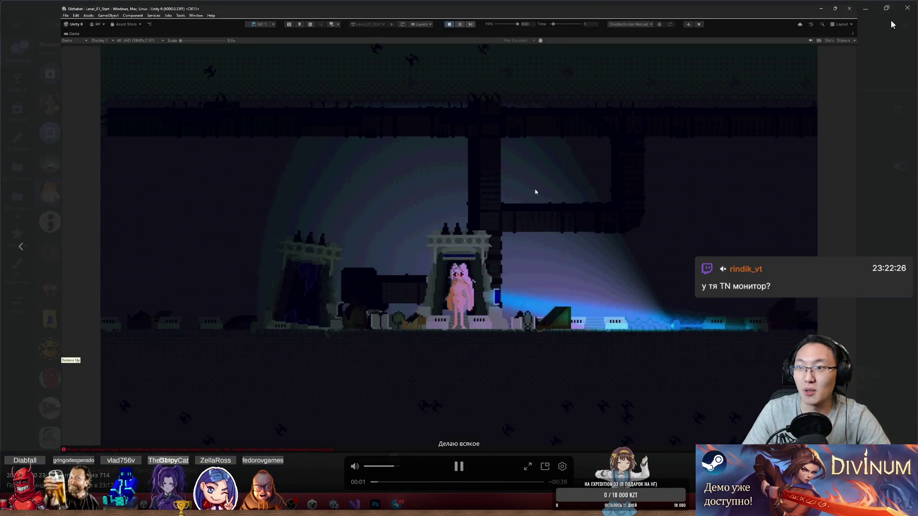
pyautogui.click(372, 432)
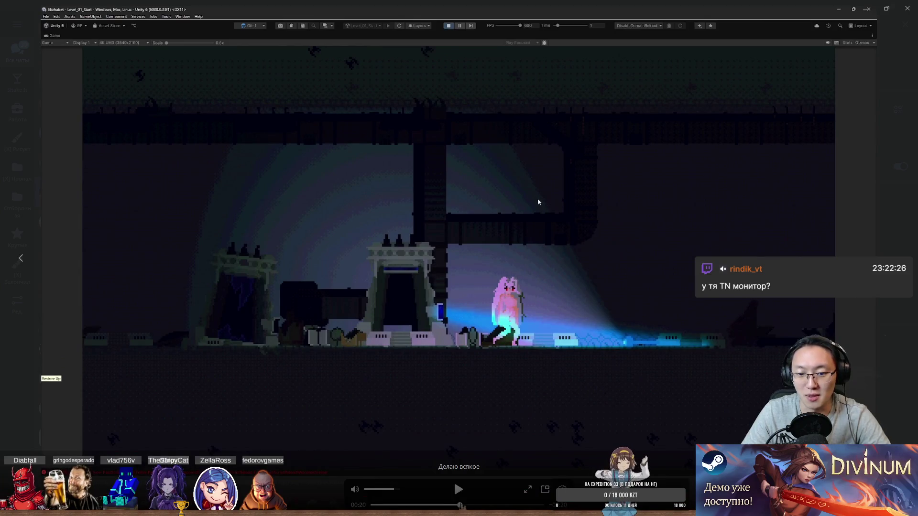
pyautogui.click(538, 198)
pyautogui.press('Escape')
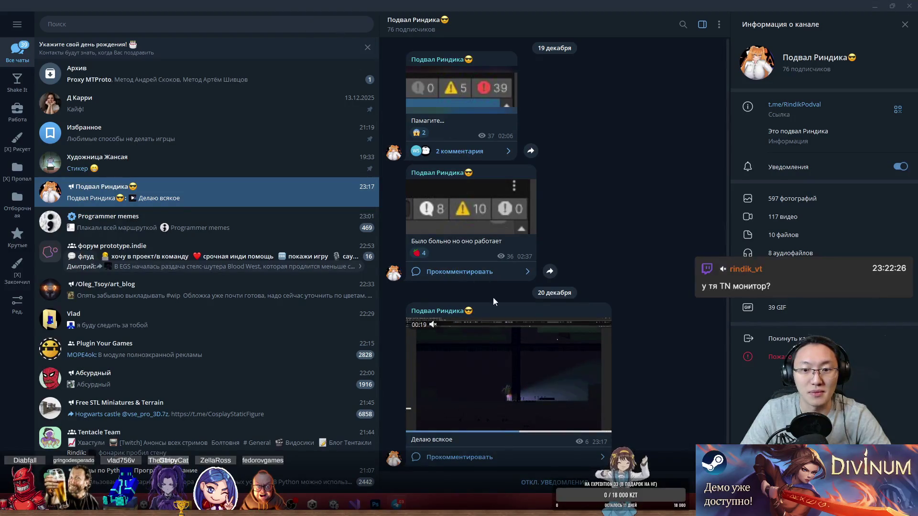
pyautogui.click(489, 344)
pyautogui.press('Escape')
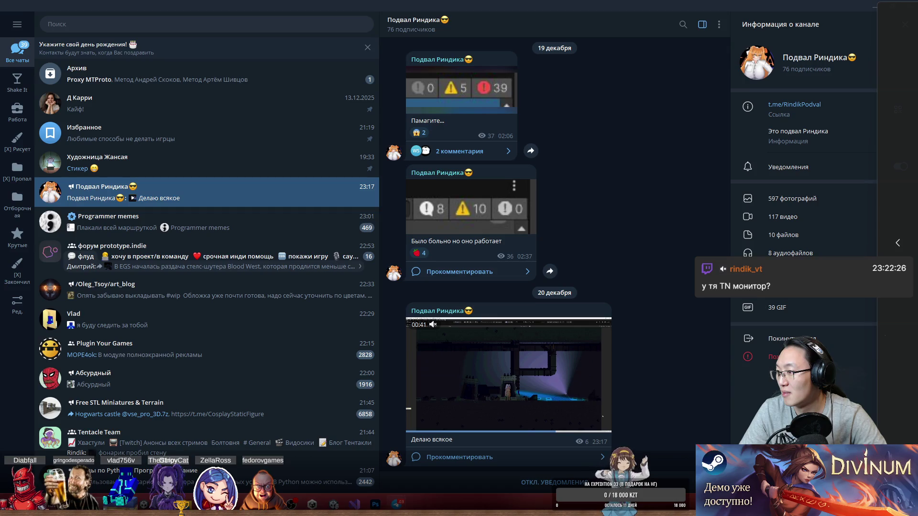
# - Watch the video once more full screen, close the viewer and restore down the Telegram window
pyautogui.click(508, 373)
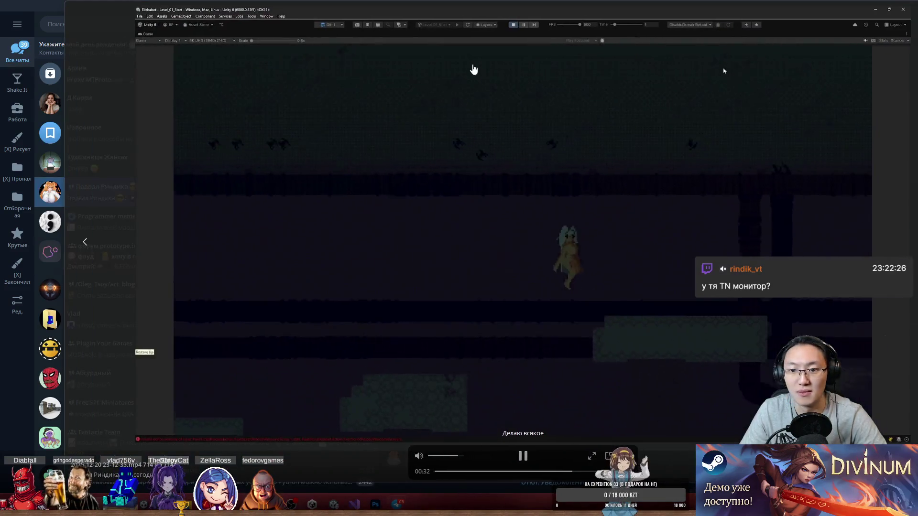
pyautogui.press('Escape')
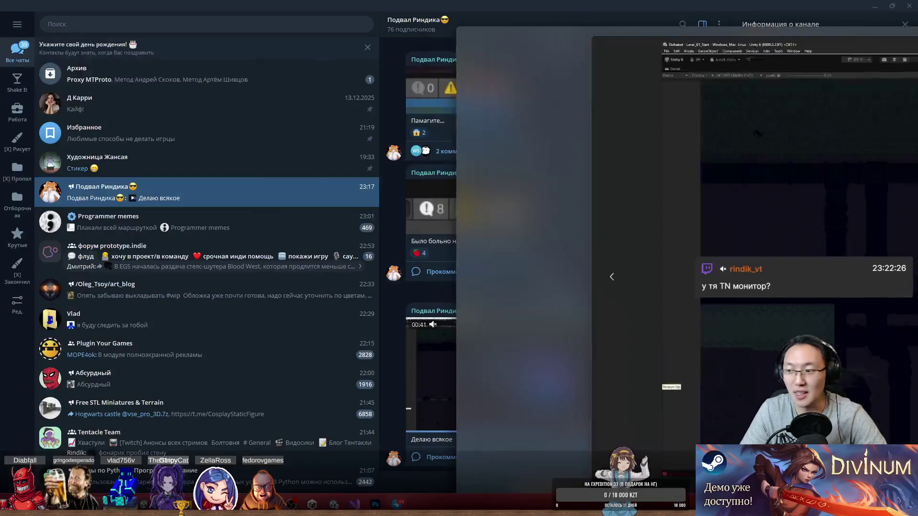
pyautogui.click(508, 373)
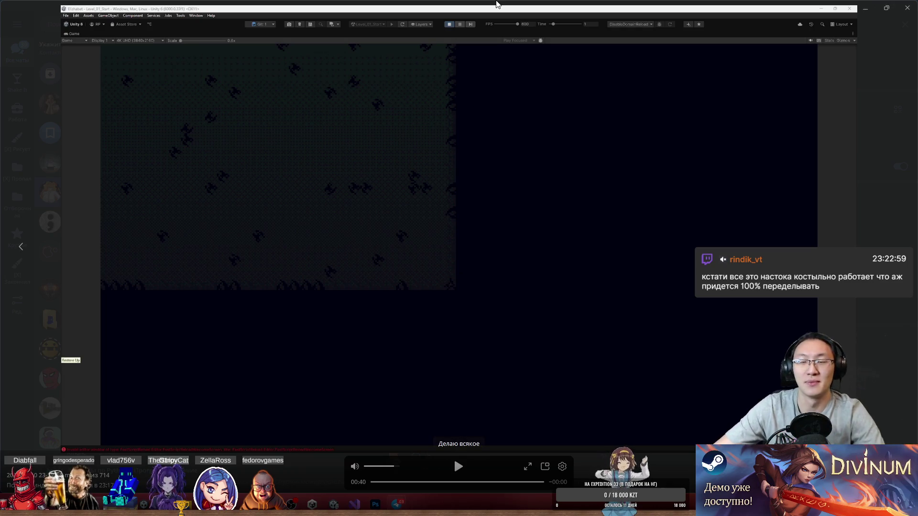
pyautogui.click(906, 8)
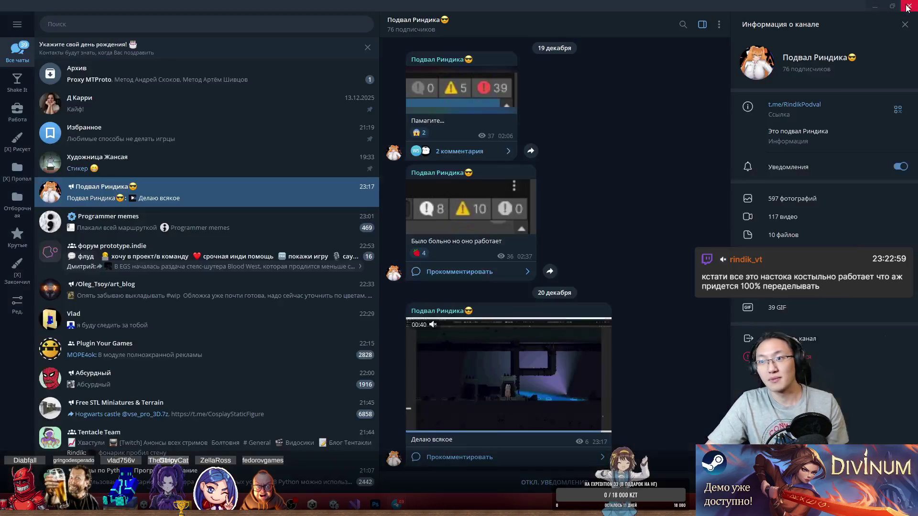
pyautogui.press('super+Down')
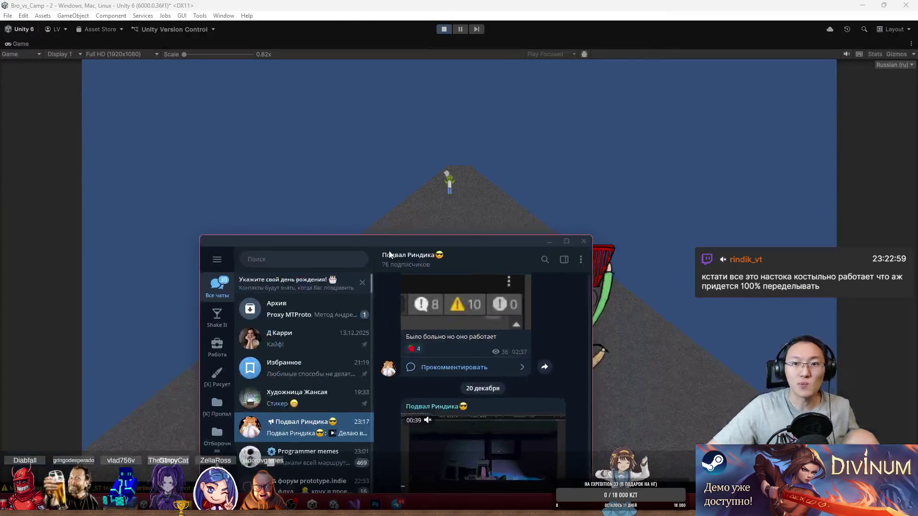
# - Close Telegram, ride the basket rider back and forth with A and D, then stop Play mode
pyautogui.click(539, 184)
pyautogui.press('a')
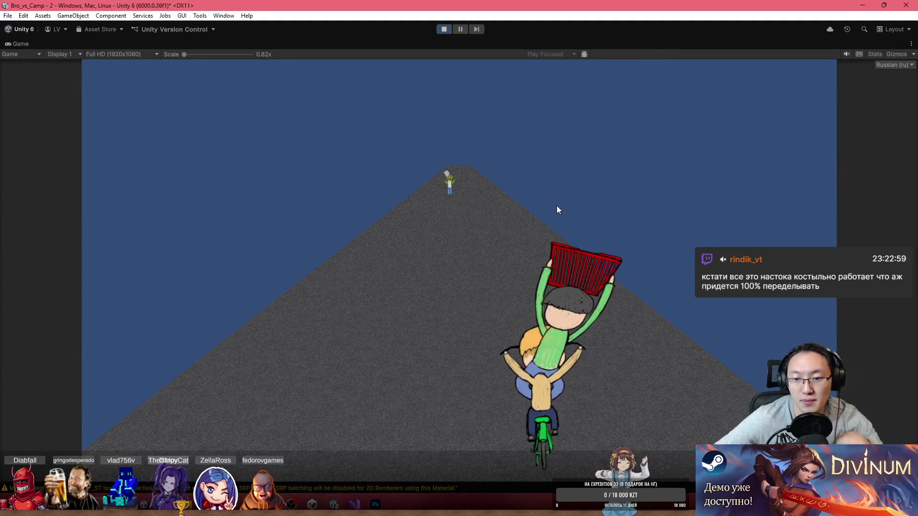
pyautogui.press('d')
pyautogui.press('a')
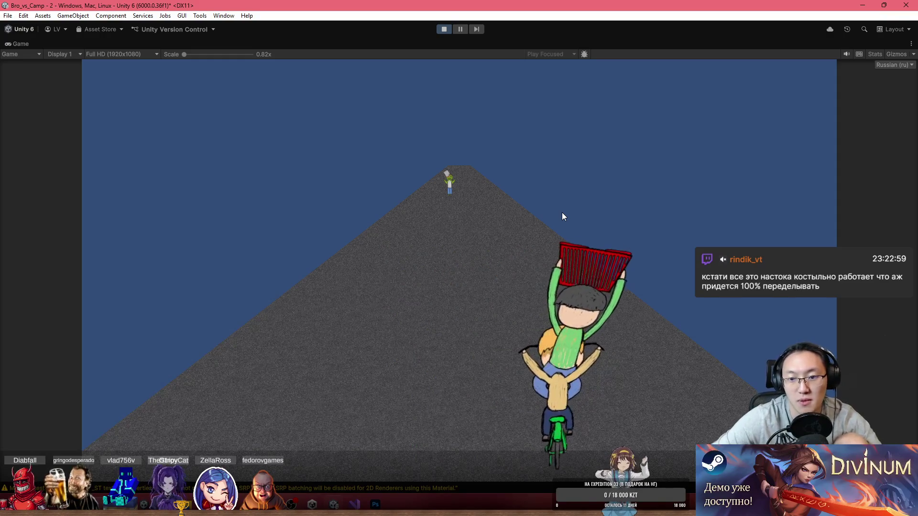
pyautogui.press('d')
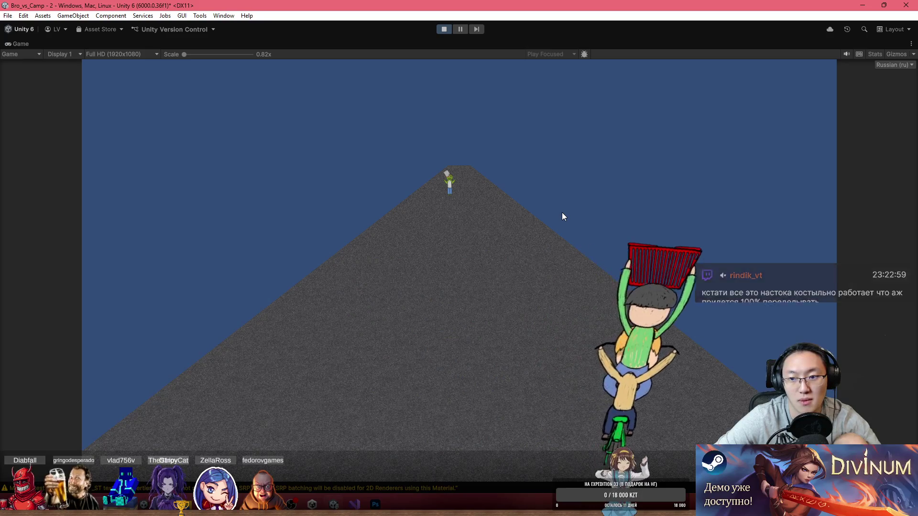
pyautogui.press('a')
pyautogui.press('d')
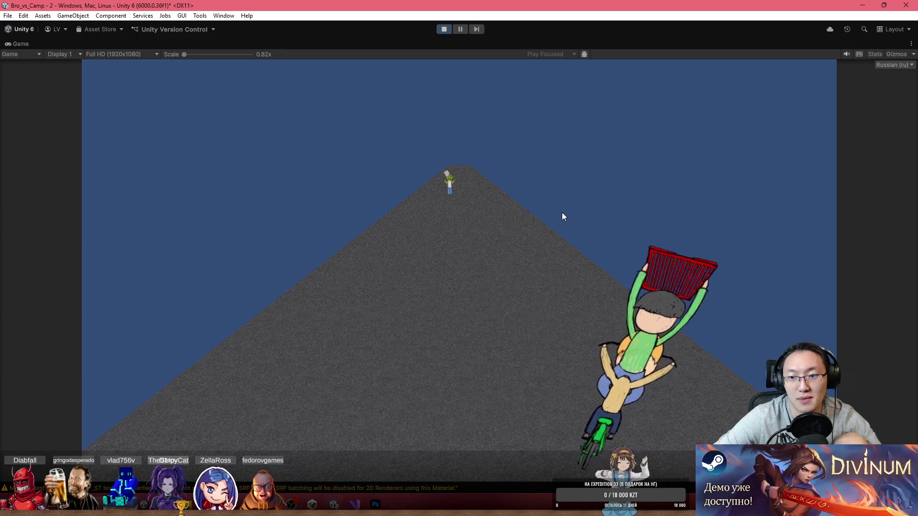
pyautogui.press('a')
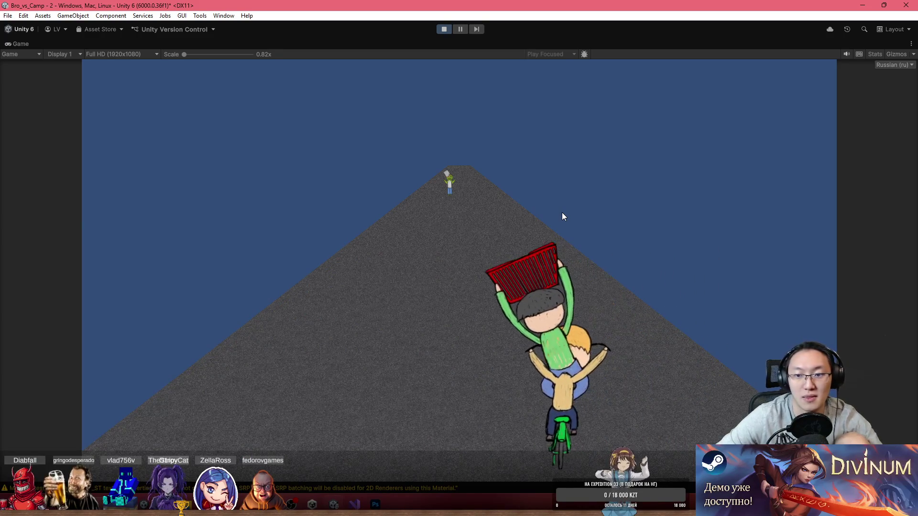
pyautogui.click(443, 29)
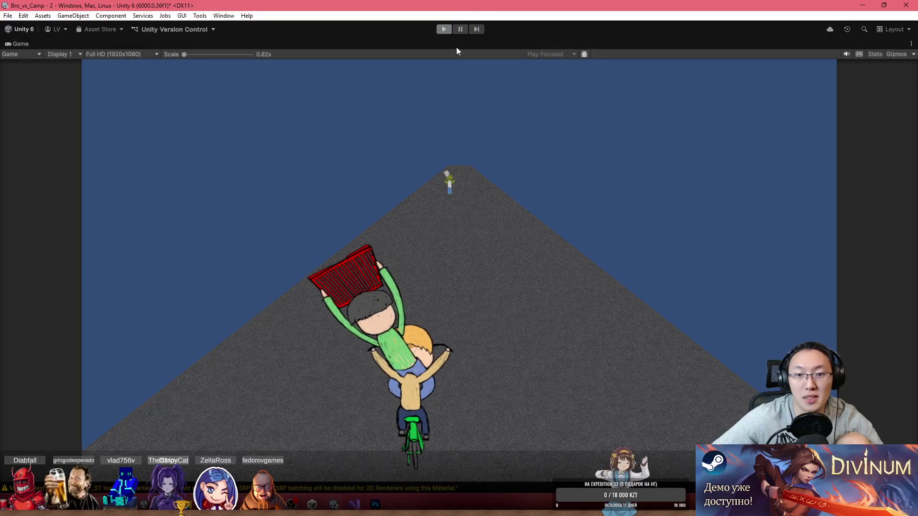
# - Back in _2_Controller.cs, review the secondDude Rotate call on line 50
pyautogui.hotkey('alt', 'Tab')
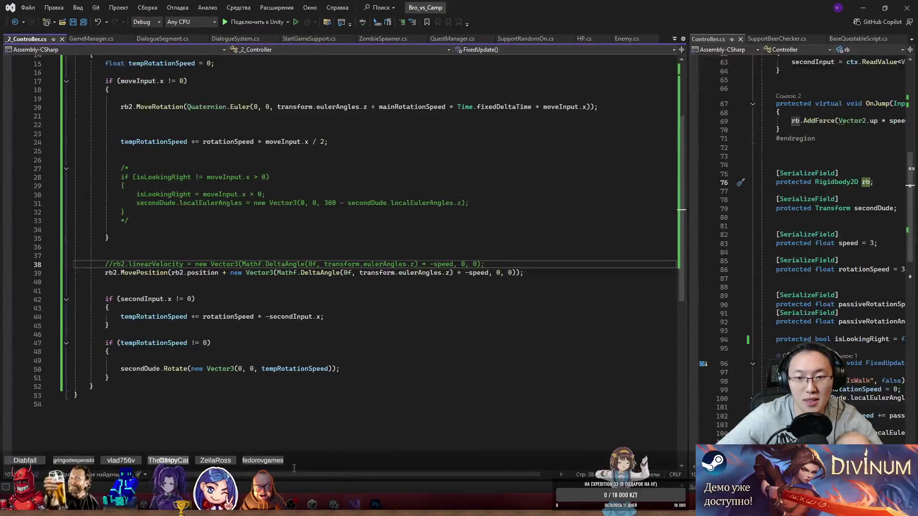
pyautogui.scroll(5, 420, 162)
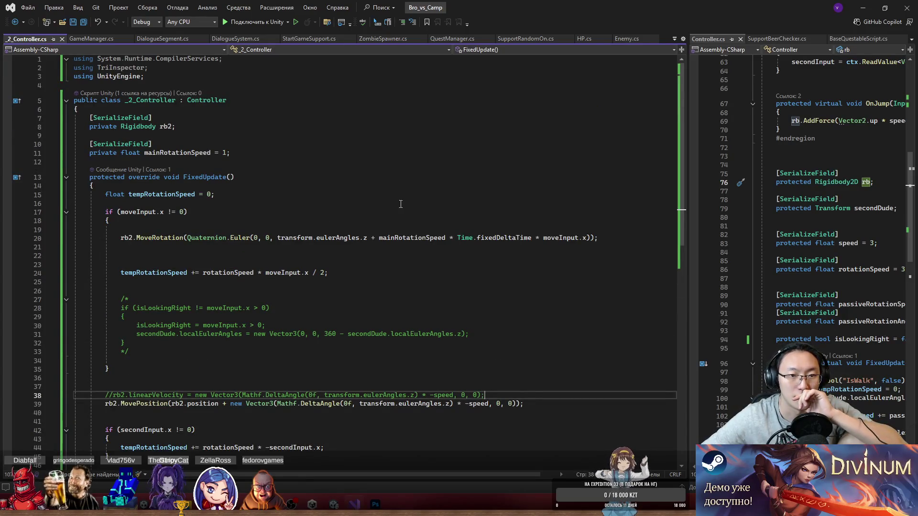
pyautogui.scroll(-3, 401, 204)
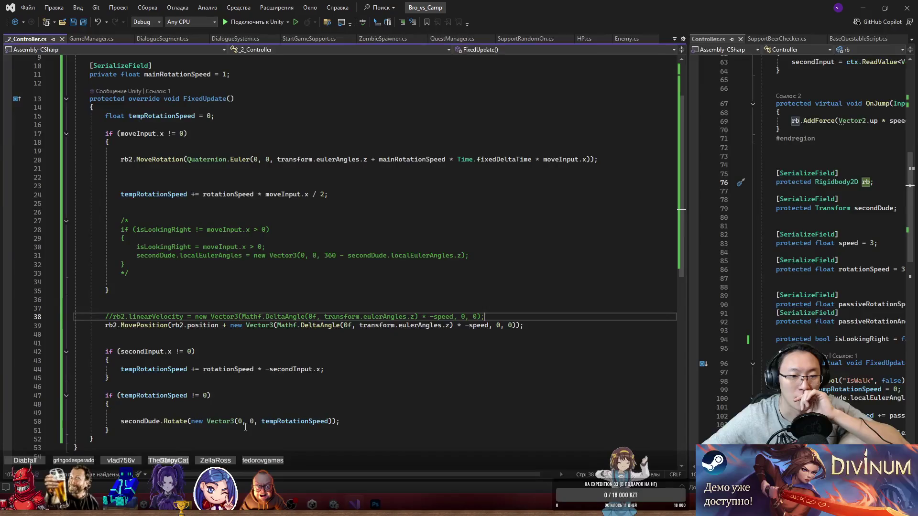
pyautogui.moveTo(121, 421); pyautogui.dragTo(314, 422)
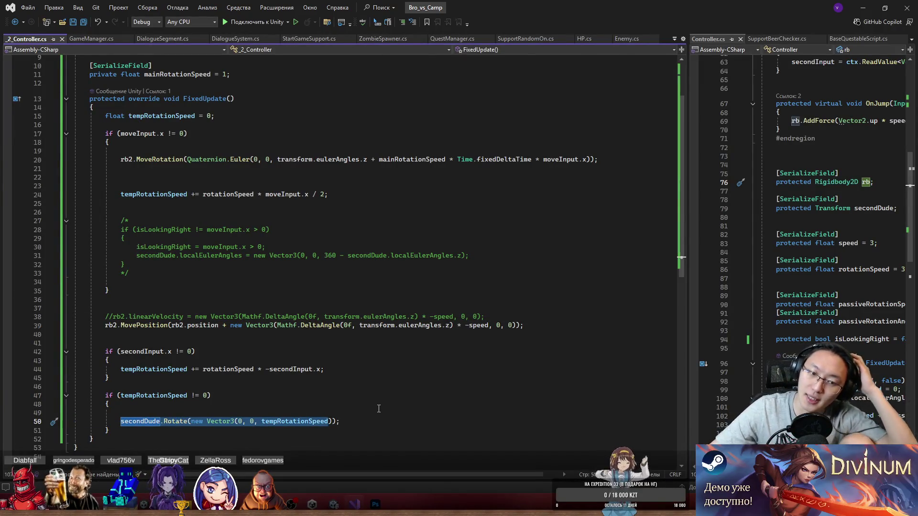
pyautogui.click(190, 420)
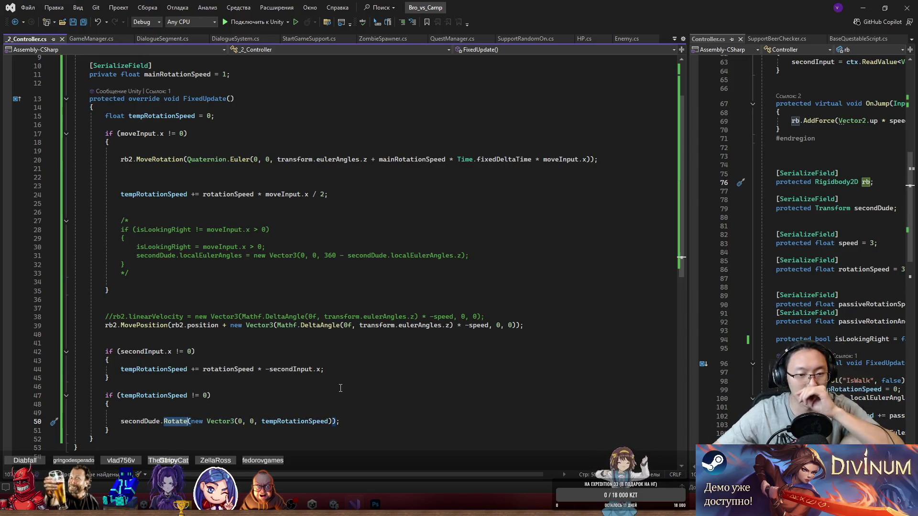
pyautogui.scroll(3, 367, 194)
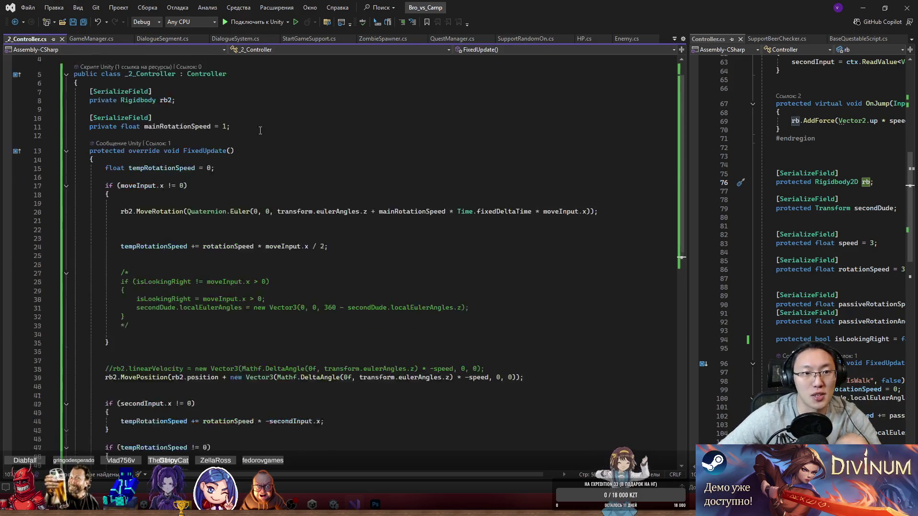
pyautogui.moveTo(89, 117); pyautogui.dragTo(246, 122)
# - Insert a blank line below the rb2 field, trying and then discarding attribute suggestions
pyautogui.press('Down')
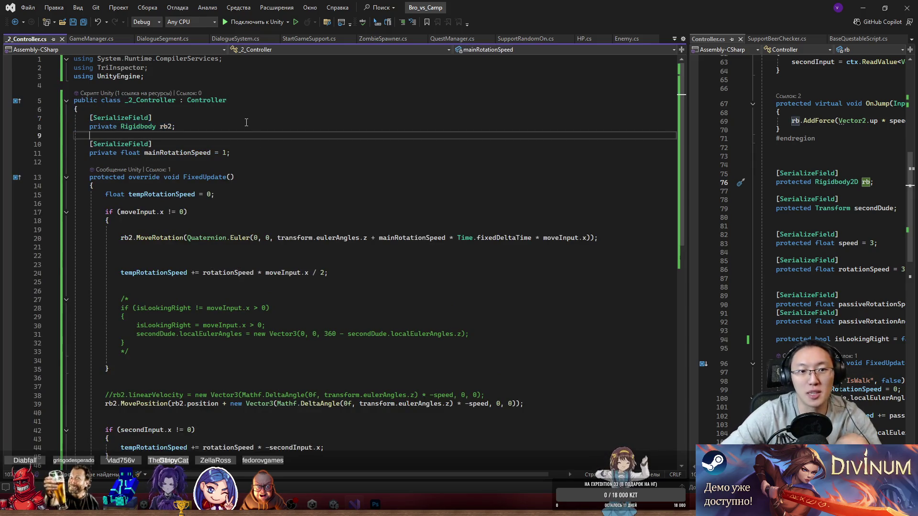
pyautogui.press('Return')
pyautogui.press('Return')
pyautogui.press('Up')
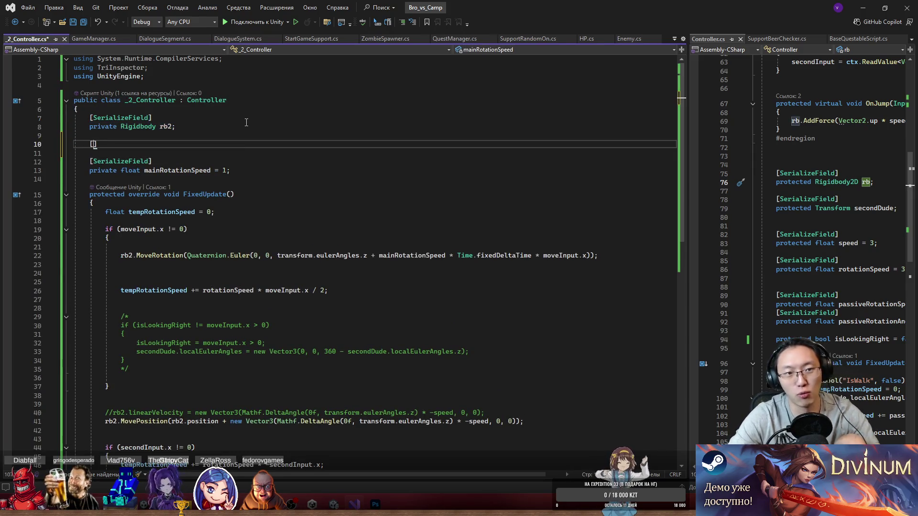
pyautogui.write('Ser')
pyautogui.press('Down')
pyautogui.press('Down')
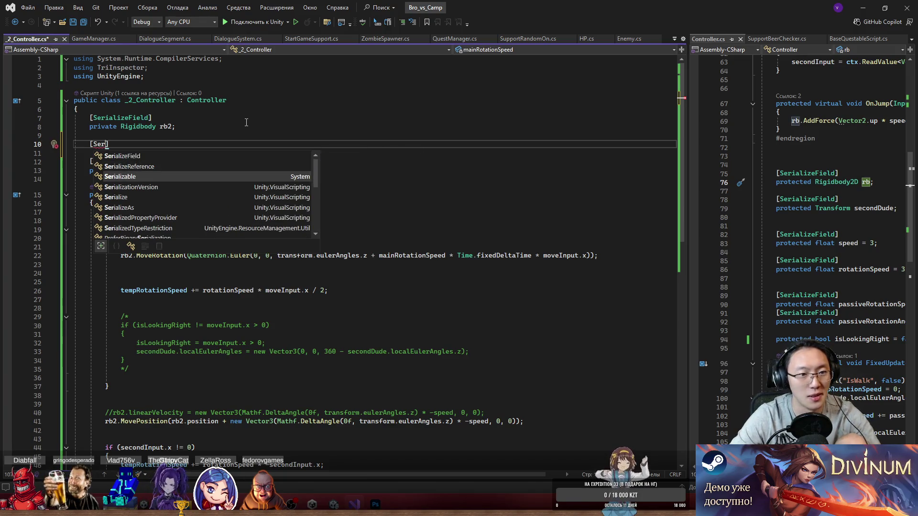
pyautogui.press('BackSpace')
pyautogui.press('BackSpace')
pyautogui.press('BackSpace')
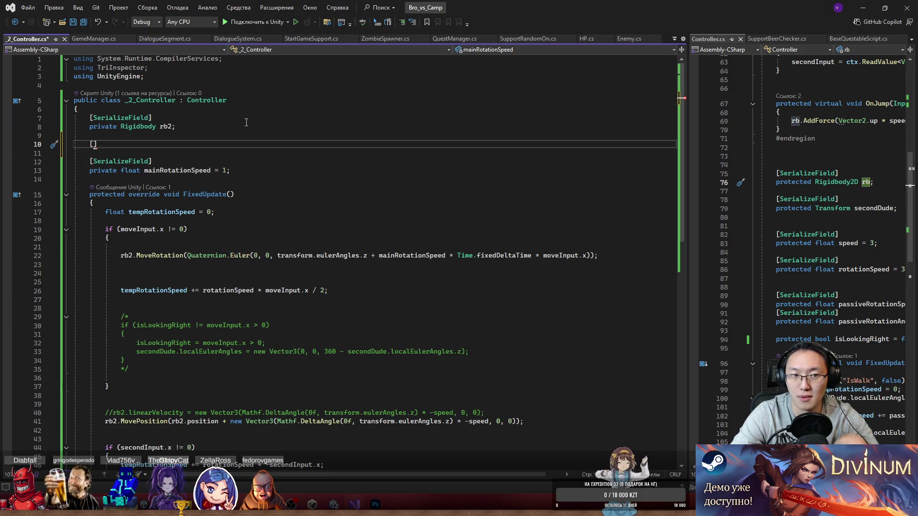
pyautogui.write('Dis')
pyautogui.press('space')
pyautogui.hotkey('ctrl', 'BackSpace')
# - Declare 'private Rigidbody2D rbChel2;' on line 10, completing Rigidbody2D with Tab
pyautogui.write('private RT')
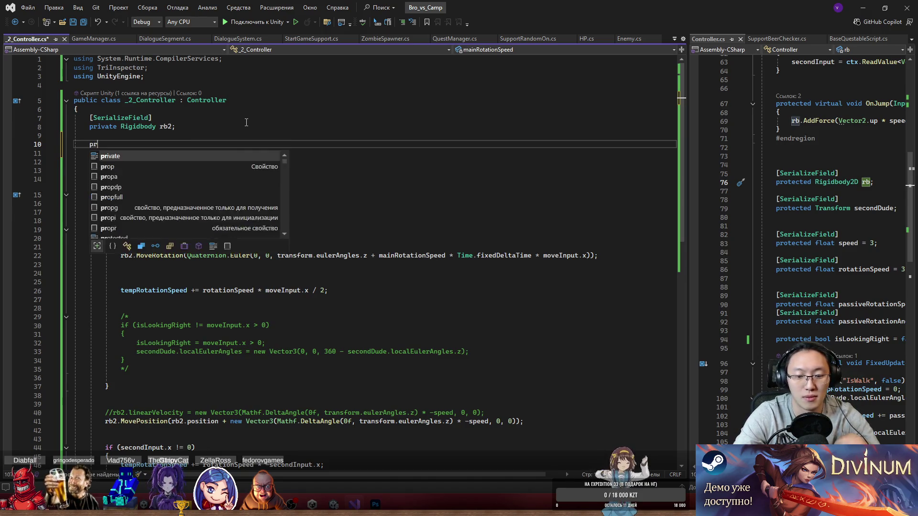
pyautogui.press('BackSpace')
pyautogui.write('igidbody2')
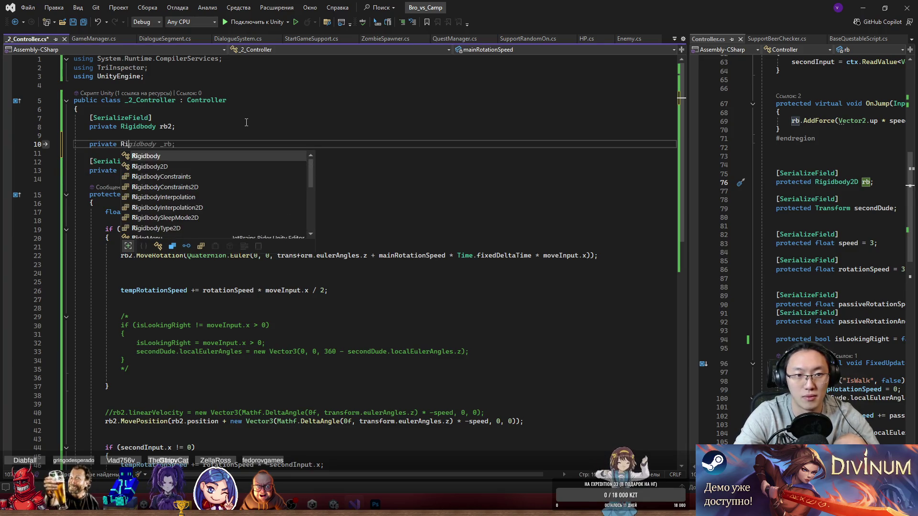
pyautogui.press('Tab')
pyautogui.write('rbChel')
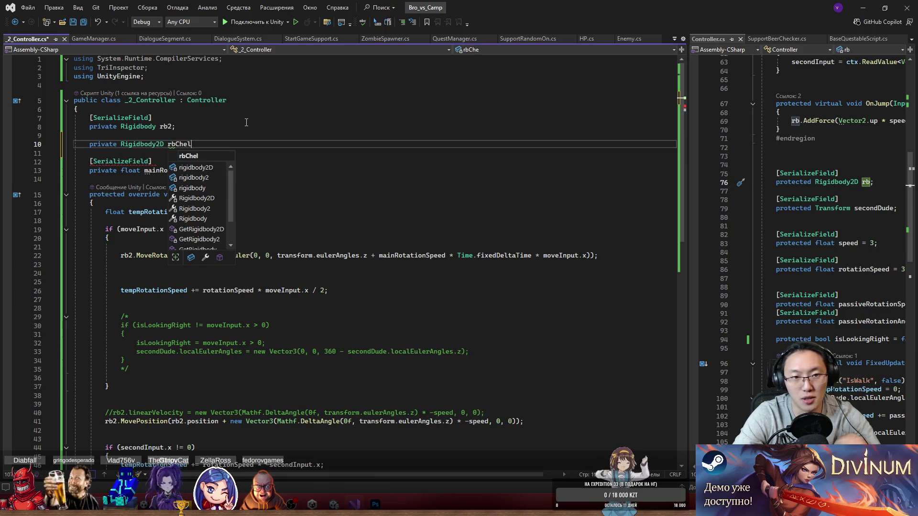
pyautogui.write('2;')
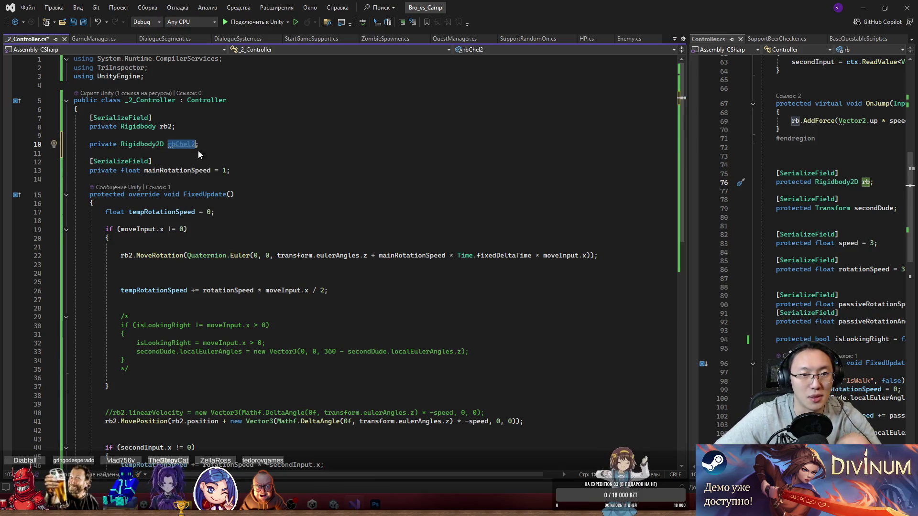
pyautogui.scroll(-5, 292, 276)
pyautogui.click(341, 331)
# - Add 'rbChel2.MoveRotation(tempRotationSpeed);' on a new line, reusing the copied tempRotationSpeed
pyautogui.press('Return')
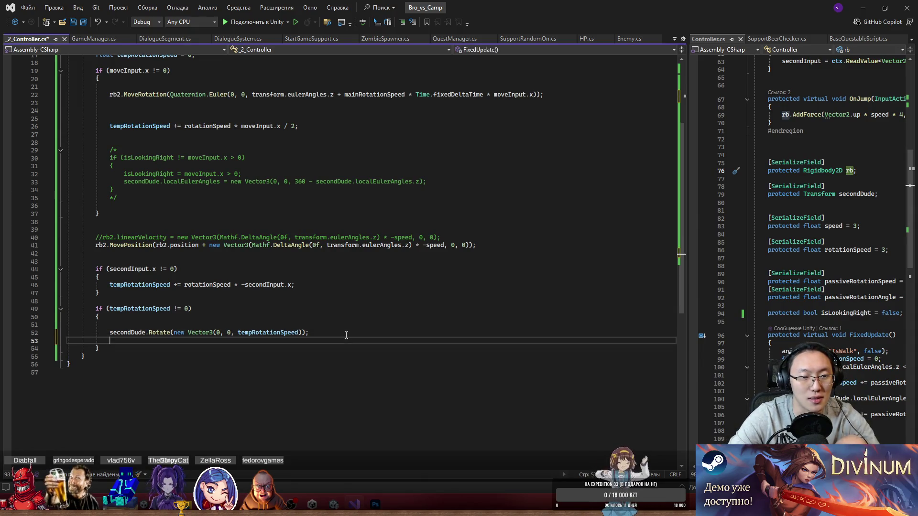
pyautogui.press('Return')
pyautogui.write('rbChel2.')
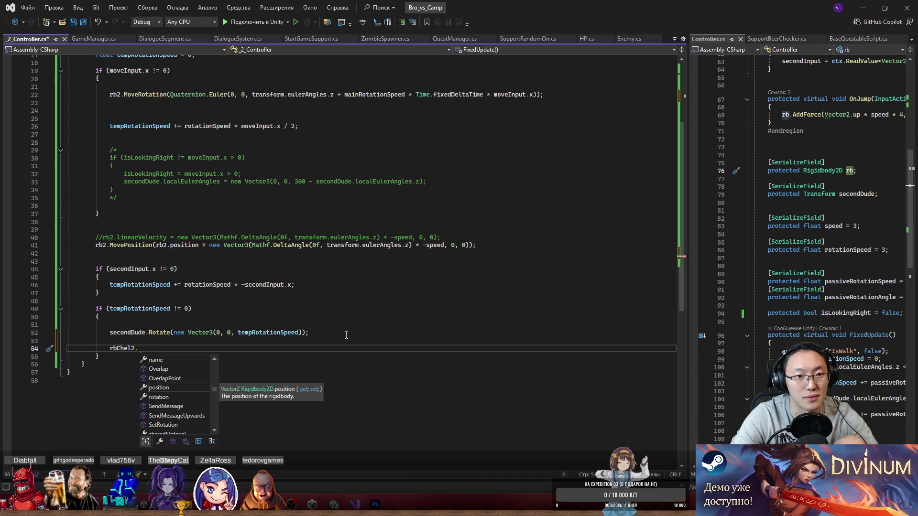
pyautogui.write('Rot')
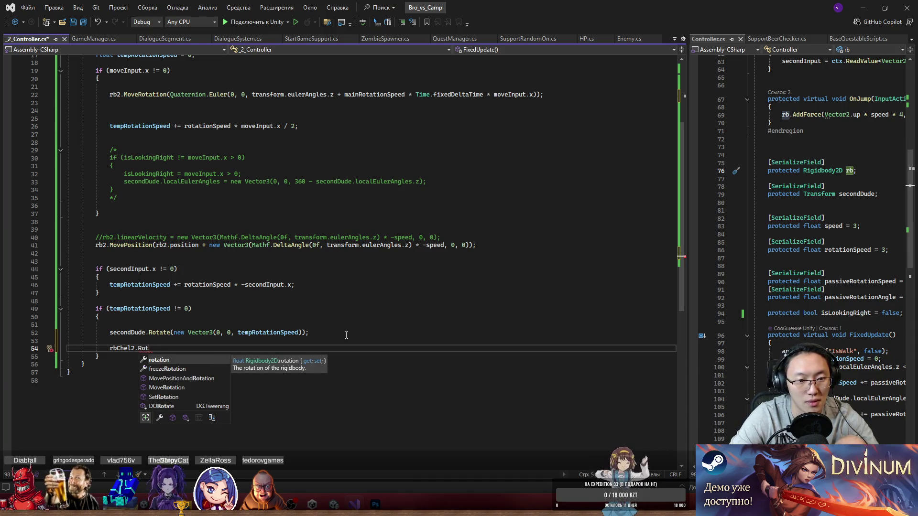
pyautogui.press('Down')
pyautogui.press('Down')
pyautogui.press('Down')
pyautogui.press('Tab')
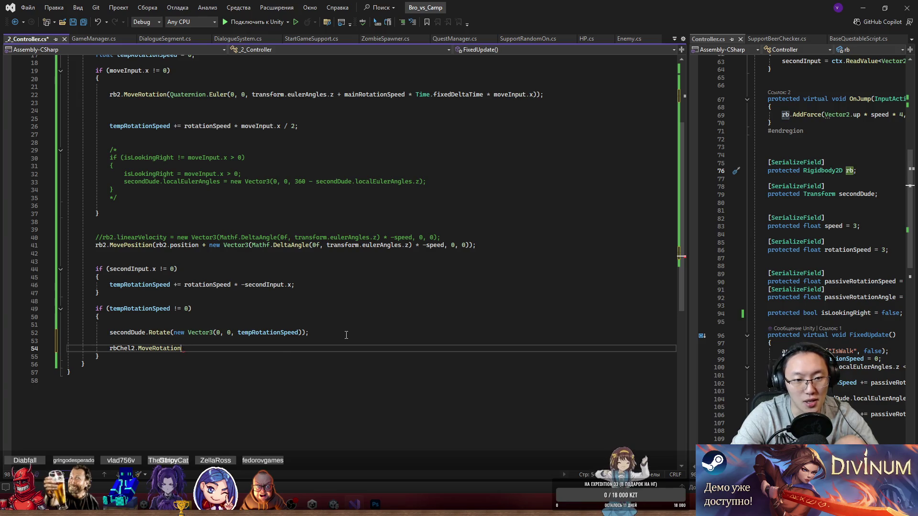
pyautogui.write('(')
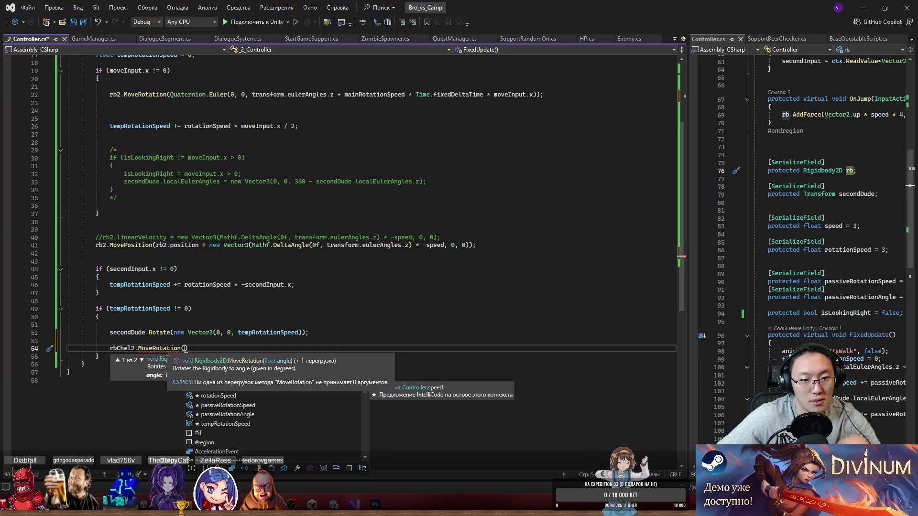
pyautogui.moveTo(258, 332); pyautogui.dragTo(208, 335)
pyautogui.doubleClick(251, 333)
pyautogui.hotkey('ctrl', 'c')
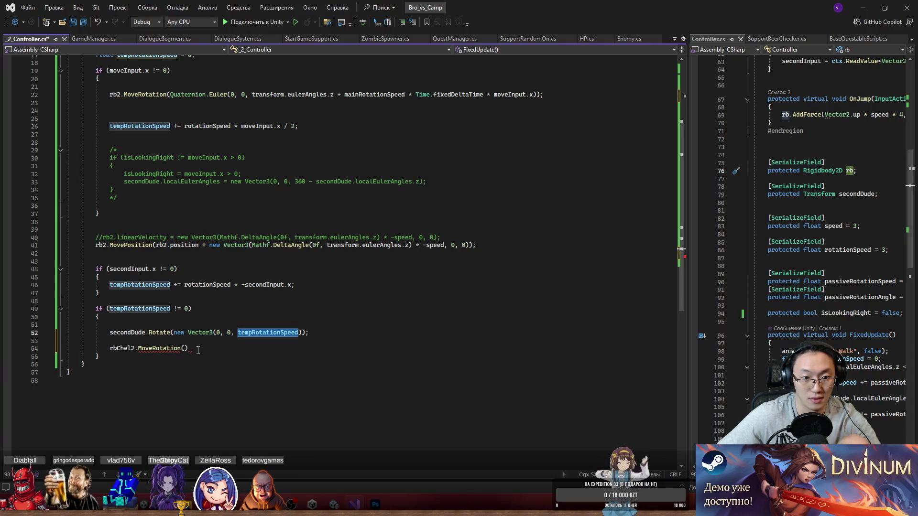
pyautogui.click(186, 347)
pyautogui.hotkey('ctrl', 'v')
pyautogui.write(';')
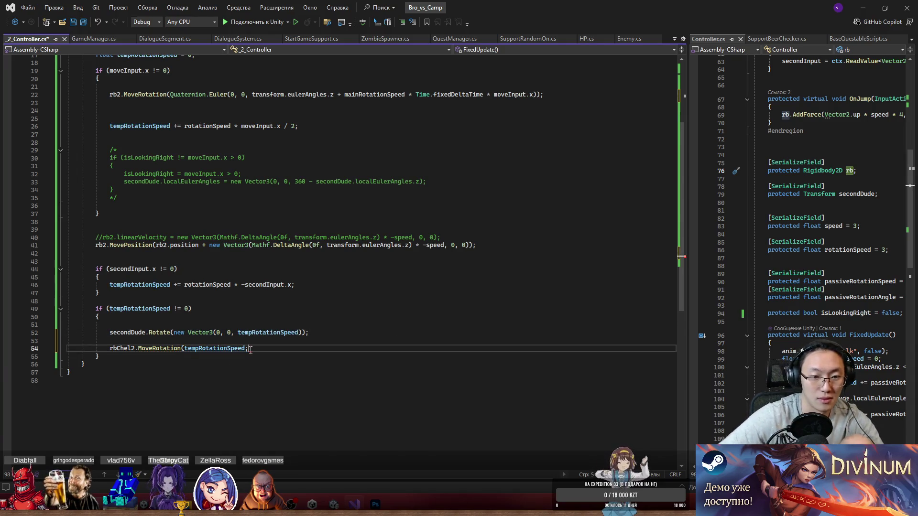
# - Comment out the secondDude.Rotate line with // and save the script
pyautogui.click(111, 335)
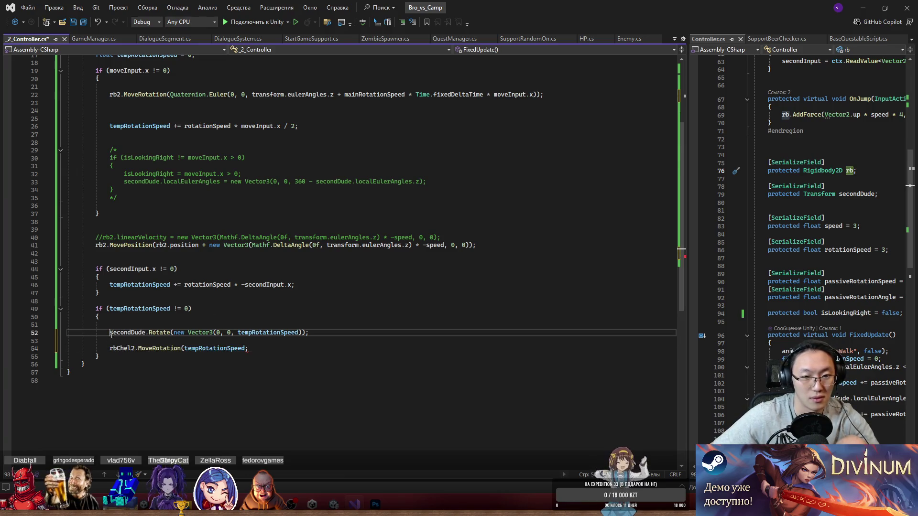
pyautogui.write('//')
pyautogui.click(250, 347)
pyautogui.hotkey('ctrl', 's')
pyautogui.click(403, 254)
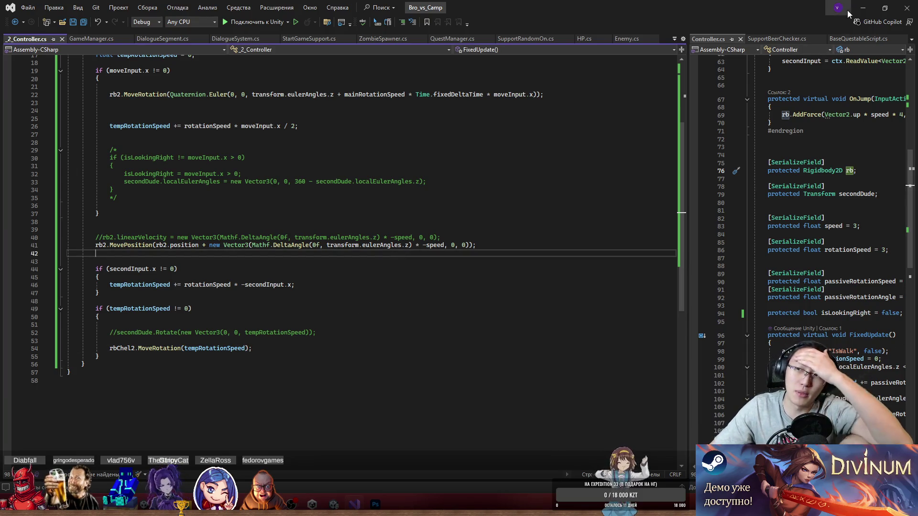
pyautogui.click(863, 8)
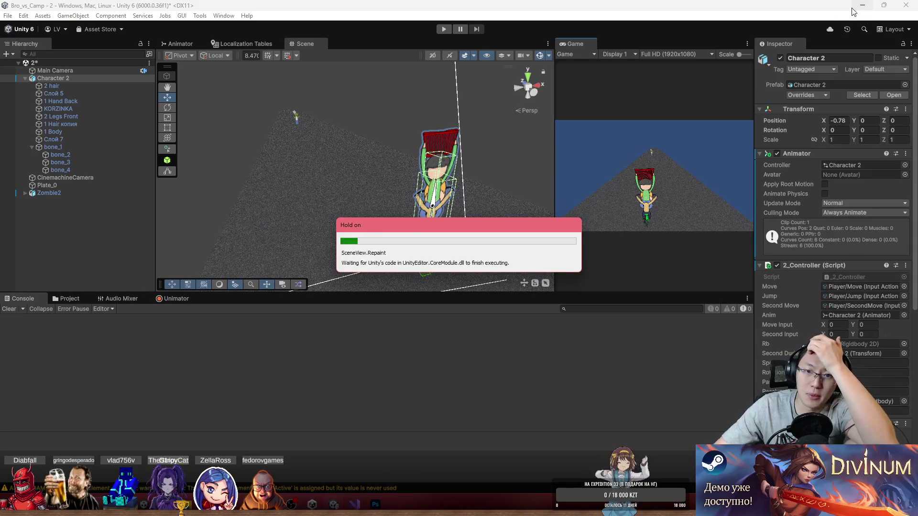
# - Add a Rigidbody 2D to bone_2 and set its Body Type to Kinematic
pyautogui.click(87, 154)
pyautogui.click(842, 132)
pyautogui.click(850, 174)
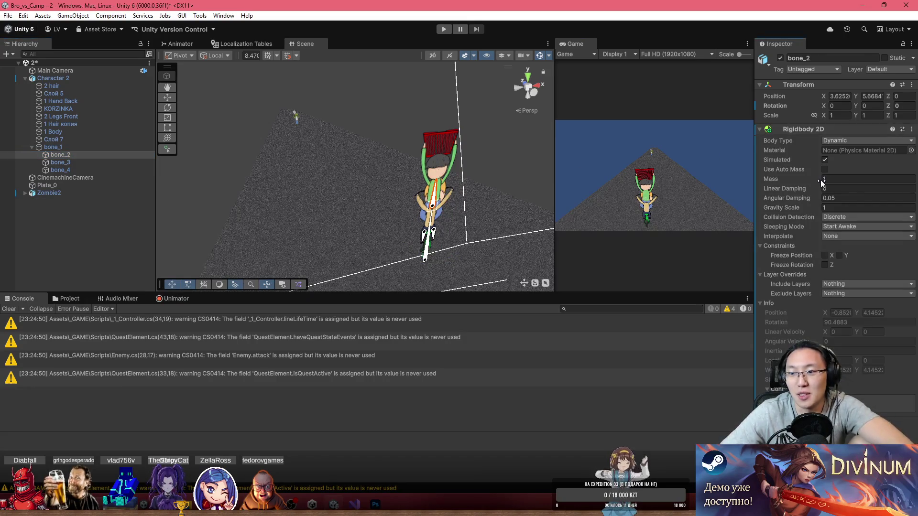
pyautogui.click(860, 140)
pyautogui.click(863, 161)
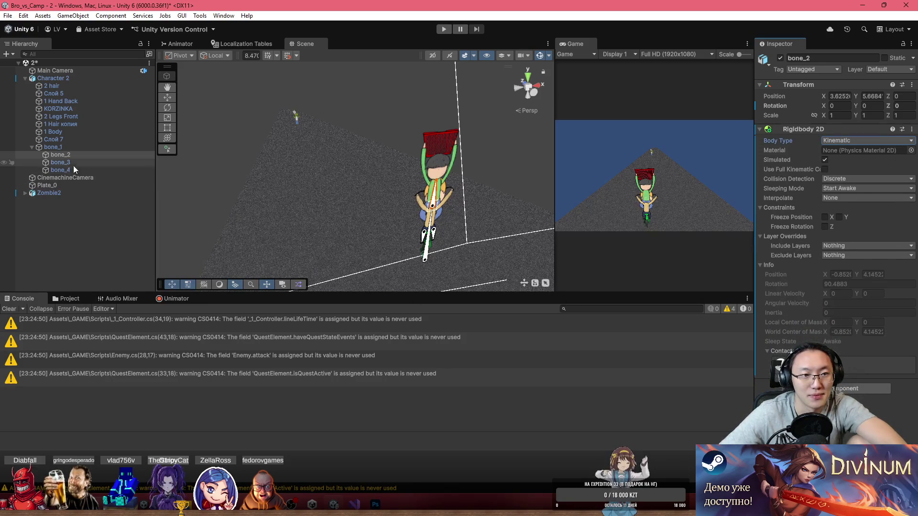
# - Switch the Scene view to 2D, frame the rider, and reselect bone_2
pyautogui.moveTo(473, 145)
pyautogui.mouseDown()
pyautogui.moveTo(461, 145)
pyautogui.moveTo(485, 142)
pyautogui.mouseUp()
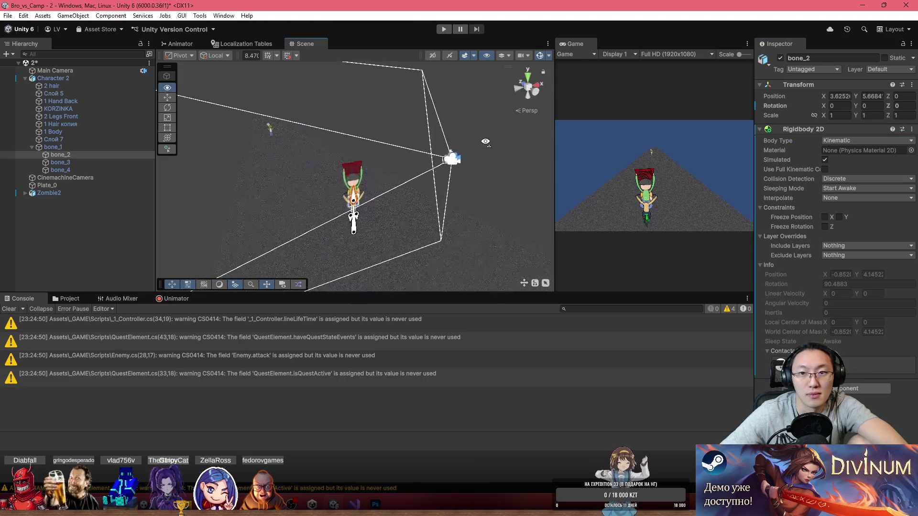
pyautogui.click(432, 56)
pyautogui.doubleClick(70, 161)
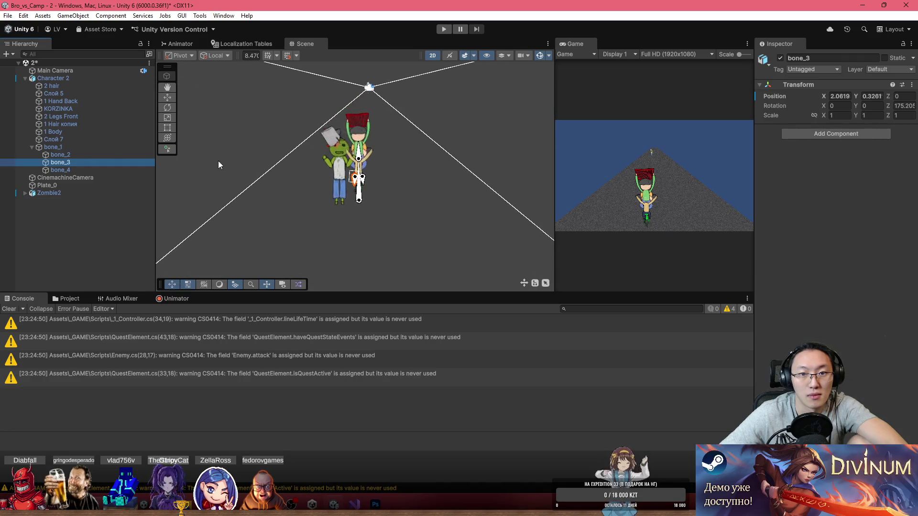
pyautogui.scroll(2, 346, 139)
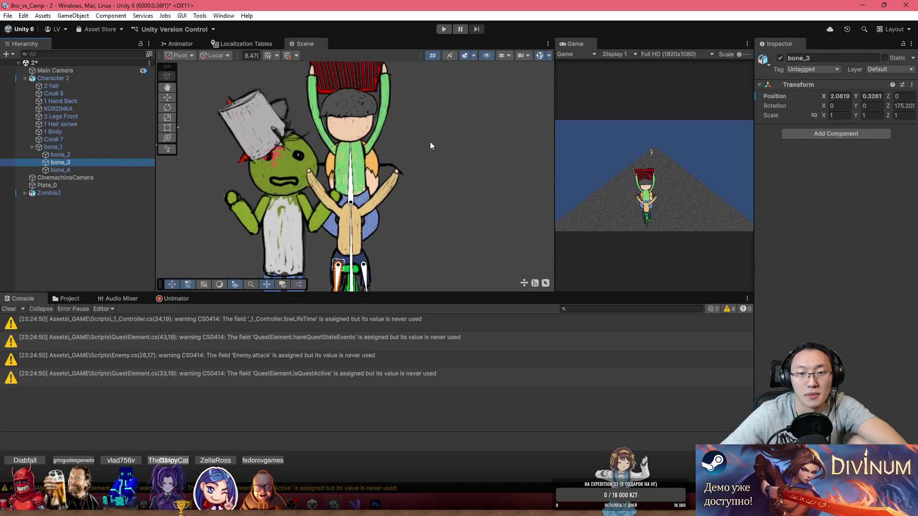
pyautogui.scroll(-1, 399, 150)
pyautogui.moveTo(399, 150); pyautogui.dragTo(410, 184)
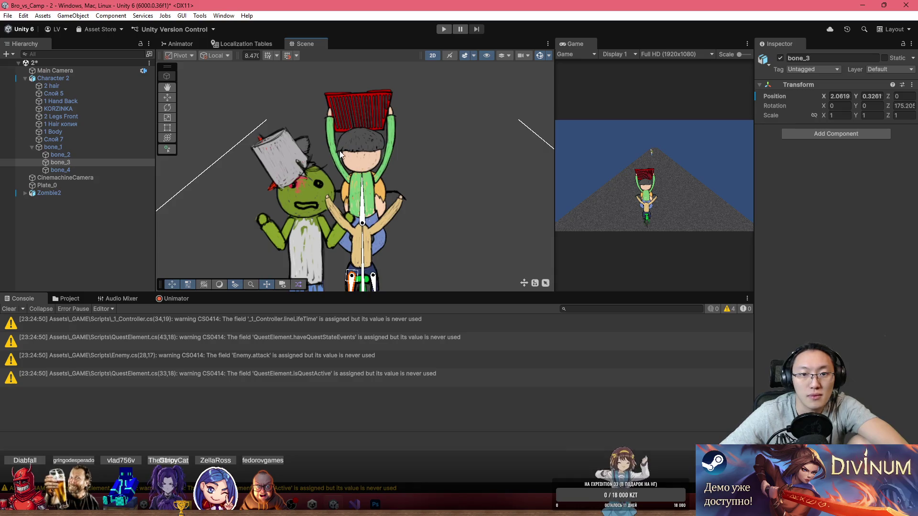
pyautogui.moveTo(343, 156); pyautogui.dragTo(349, 179)
pyautogui.click(70, 161)
pyautogui.click(72, 154)
pyautogui.rightClick(73, 154)
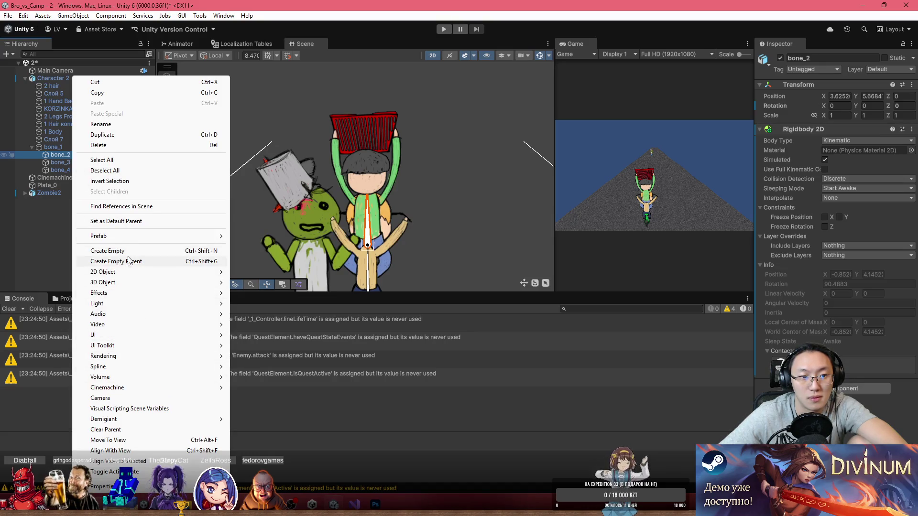
# - Create an empty child Korzinka under bone_2 and give it a Box Collider 2D
pyautogui.click(127, 251)
pyautogui.click(839, 57)
pyautogui.write('Korzinka')
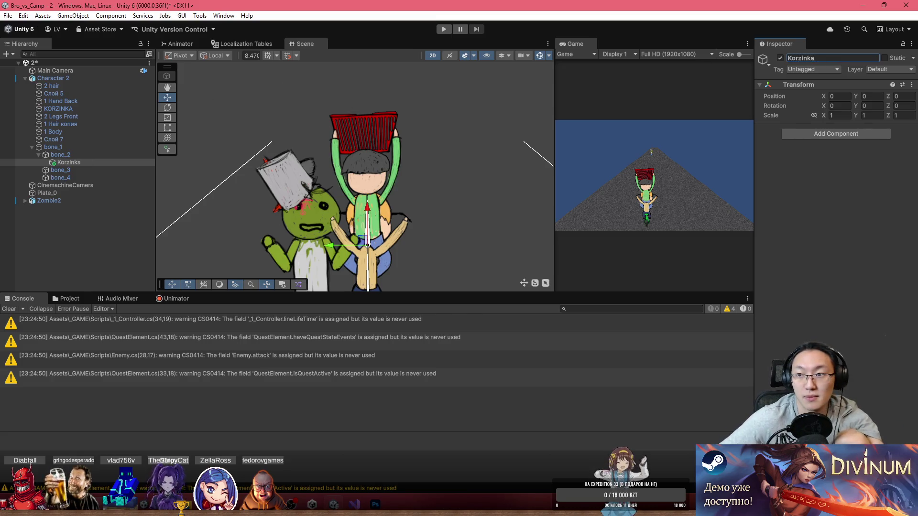
pyautogui.click(862, 131)
pyautogui.write('Box\\')
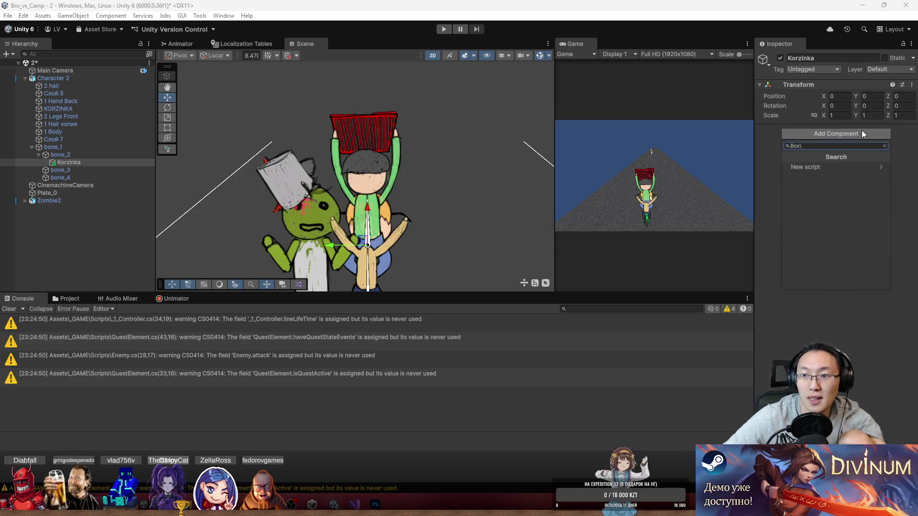
pyautogui.press('BackSpace')
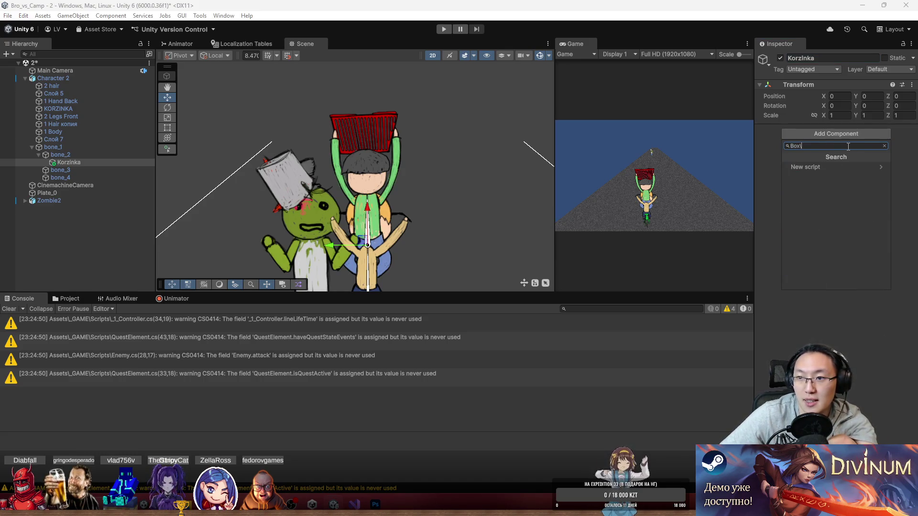
pyautogui.click(834, 176)
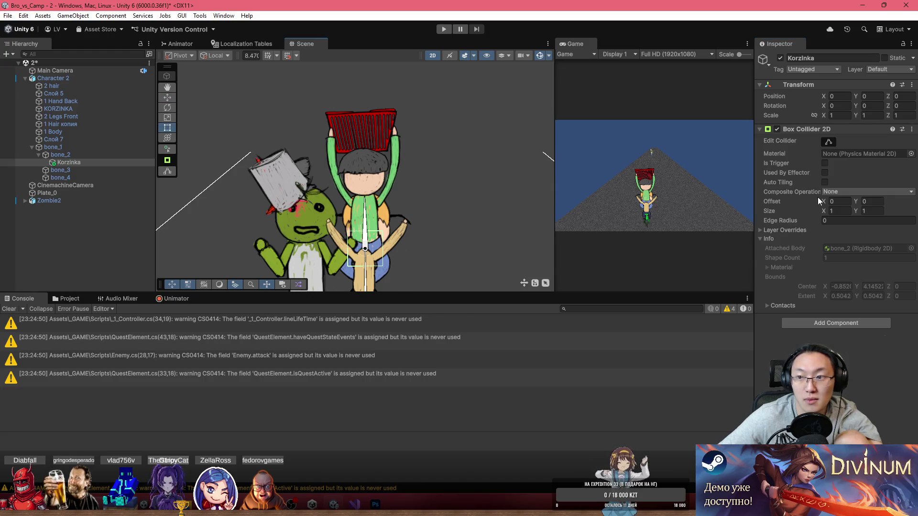
# - Enter the collider's edit mode and undo an accidental stretch of the bone
pyautogui.click(831, 141)
pyautogui.scroll(2, 430, 215)
pyautogui.moveTo(344, 233)
pyautogui.mouseDown()
pyautogui.moveTo(350, 212)
pyautogui.moveTo(357, 228)
pyautogui.mouseUp()
pyautogui.hotkey('ctrl', 'z')
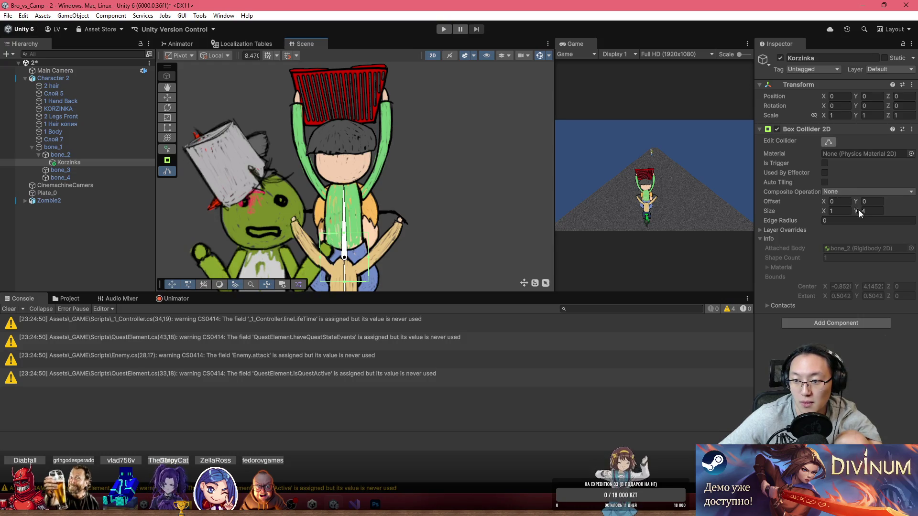
# - Bring up Telegram and view the house and fir tree photo full screen, then close it
pyautogui.click(880, 507)
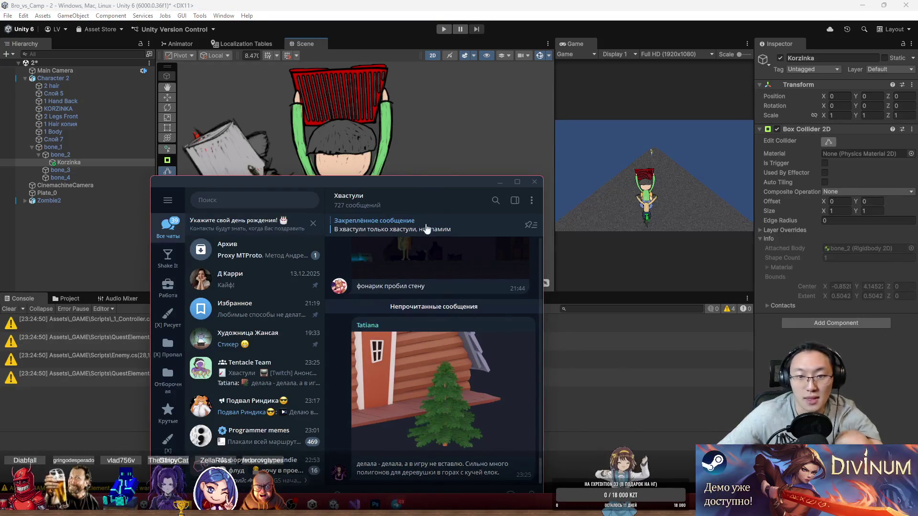
pyautogui.moveTo(435, 179); pyautogui.dragTo(459, 123)
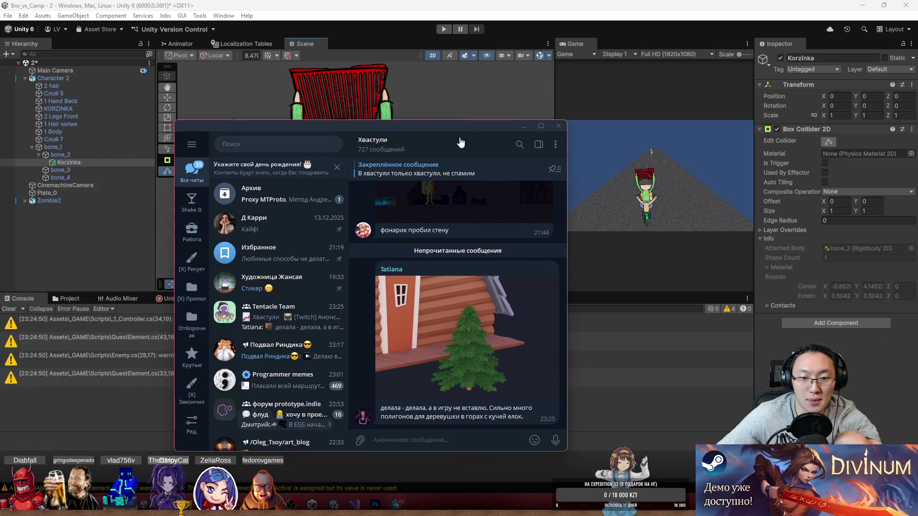
pyautogui.click(455, 340)
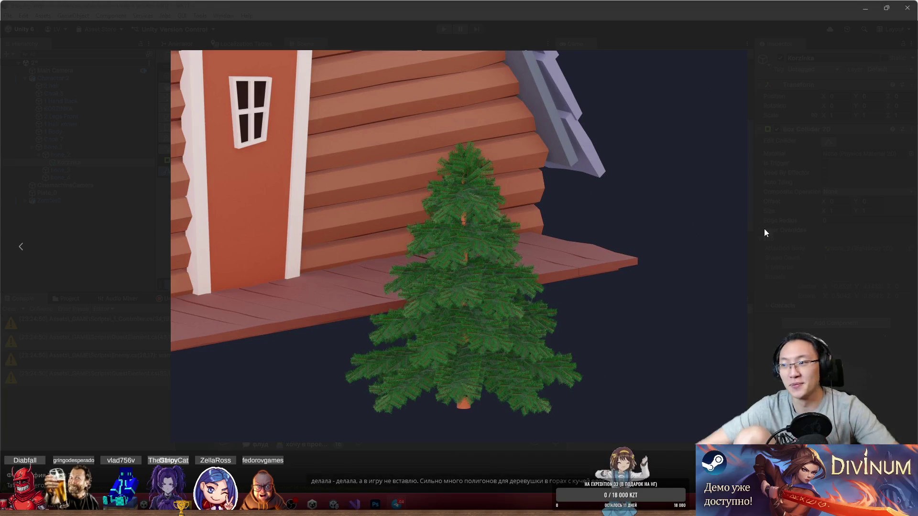
pyautogui.click(747, 209)
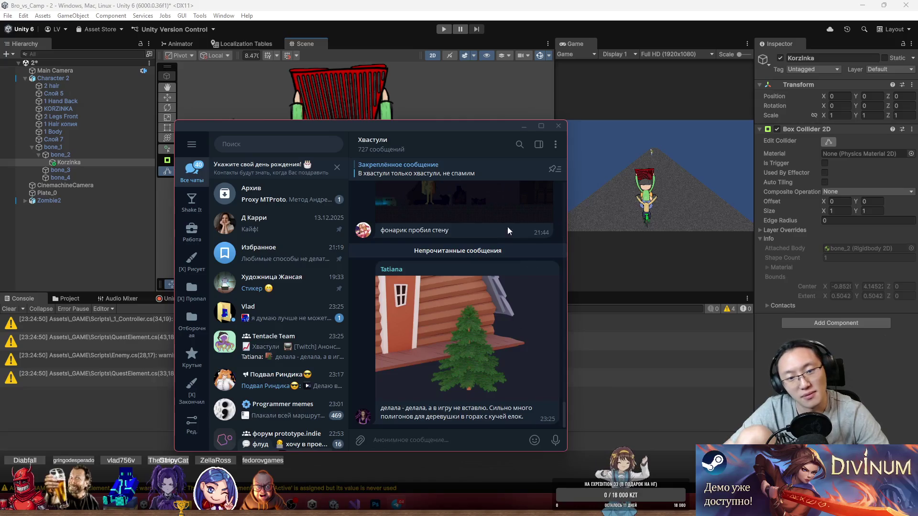
# - View the shared character picture in a contact's chat full size, then hide Telegram
pyautogui.click(258, 311)
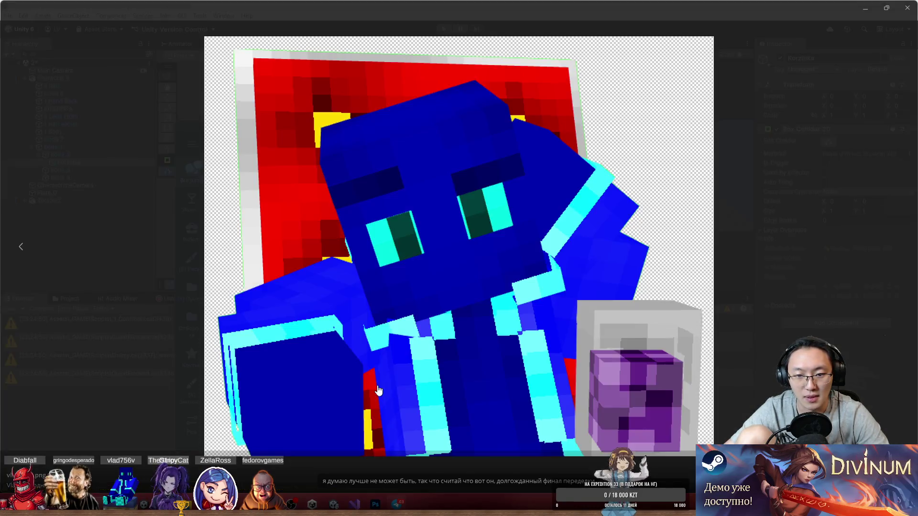
pyautogui.click(382, 386)
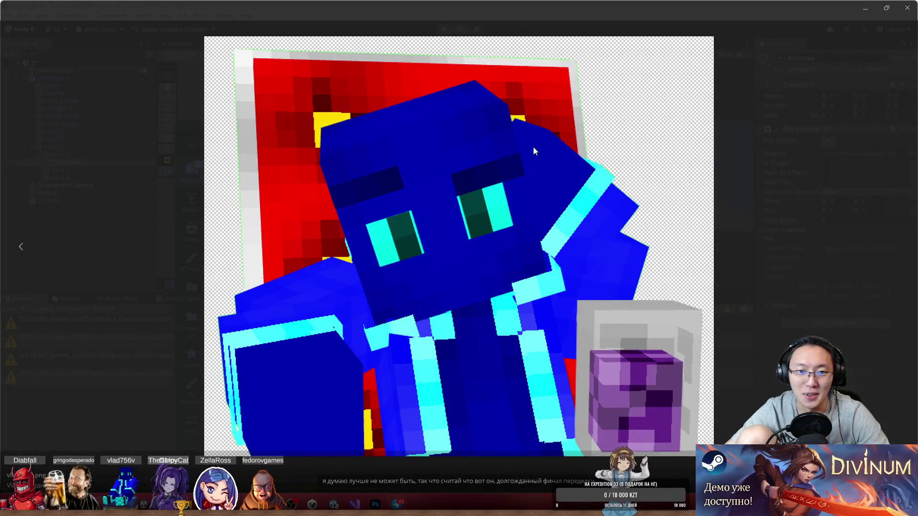
pyautogui.click(770, 309)
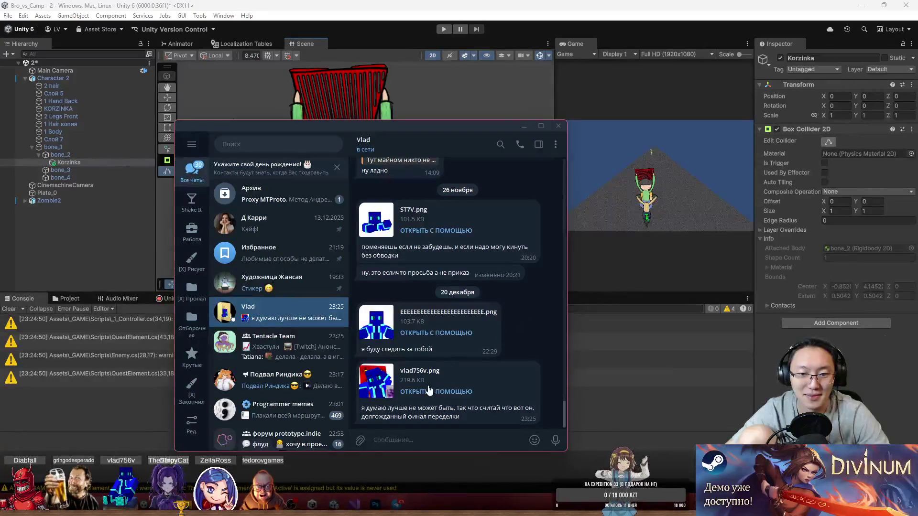
pyautogui.click(428, 390)
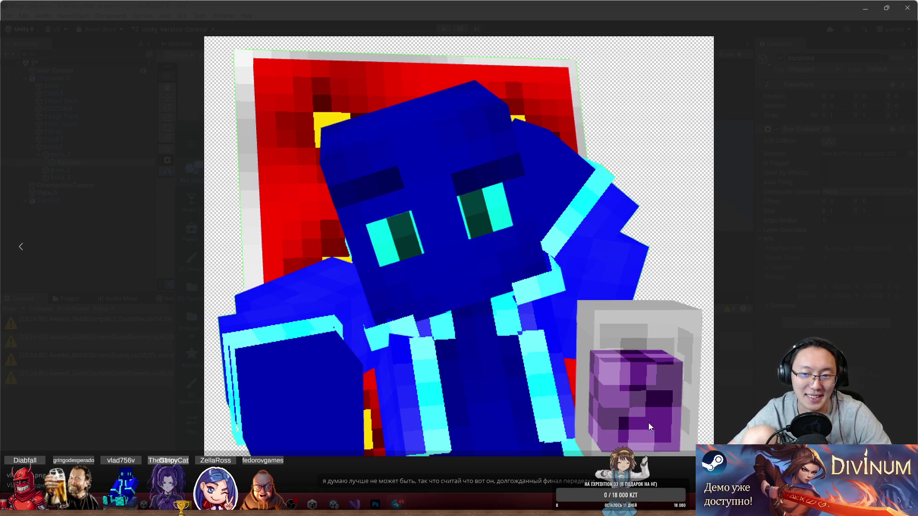
pyautogui.press('Escape')
pyautogui.click(560, 125)
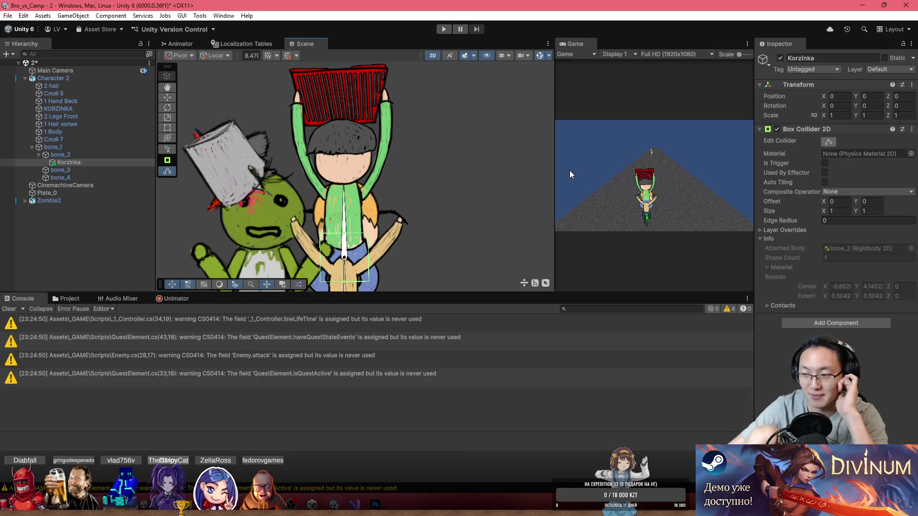
# - Offset Korzinka's collider to about X 2.75, Y 0.06 and drag its edges into a thin bottom strip
pyautogui.scroll(-2, 405, 205)
pyautogui.scroll(1, 406, 201)
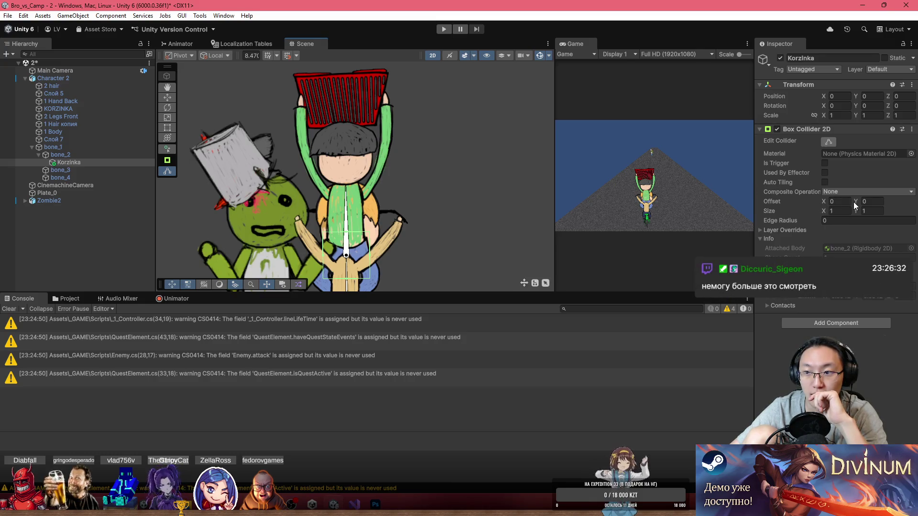
pyautogui.moveTo(856, 202)
pyautogui.mouseDown()
pyautogui.moveTo(859, 211)
pyautogui.moveTo(840, 203)
pyautogui.moveTo(873, 205)
pyautogui.mouseUp()
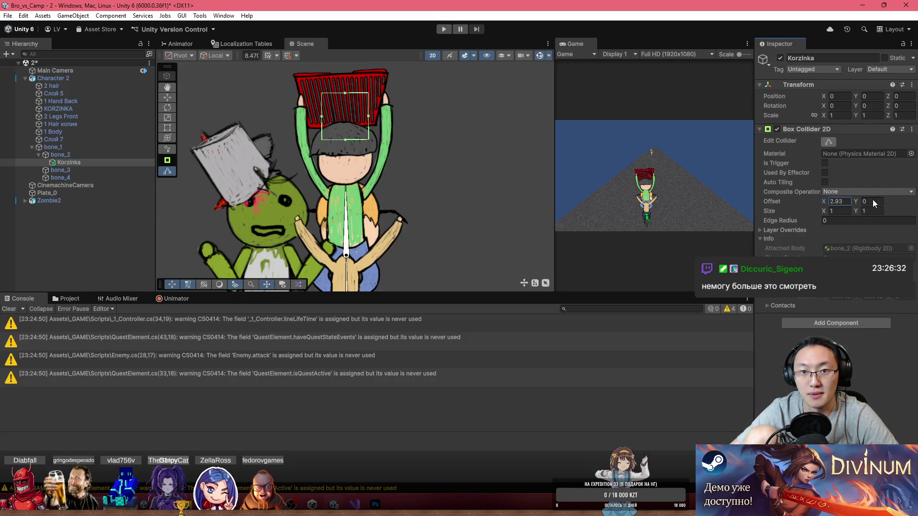
pyautogui.scroll(5, 420, 201)
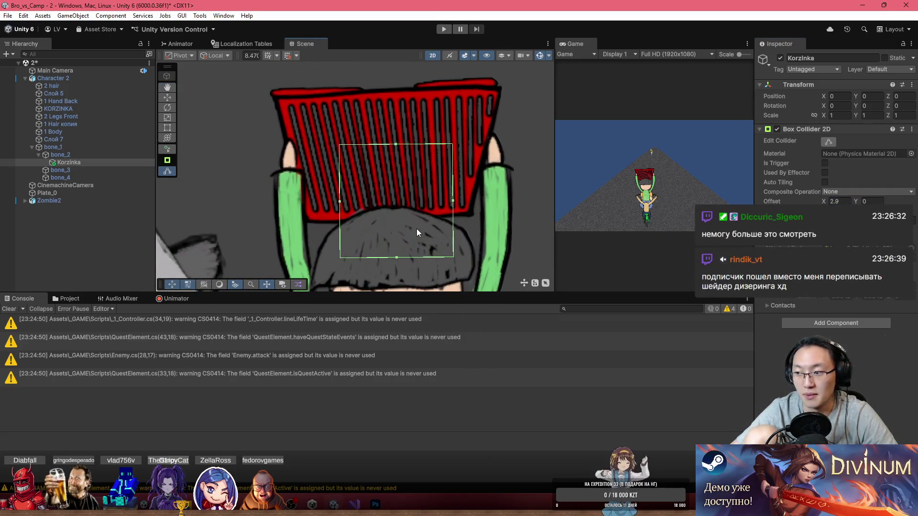
pyautogui.moveTo(415, 227); pyautogui.dragTo(419, 210)
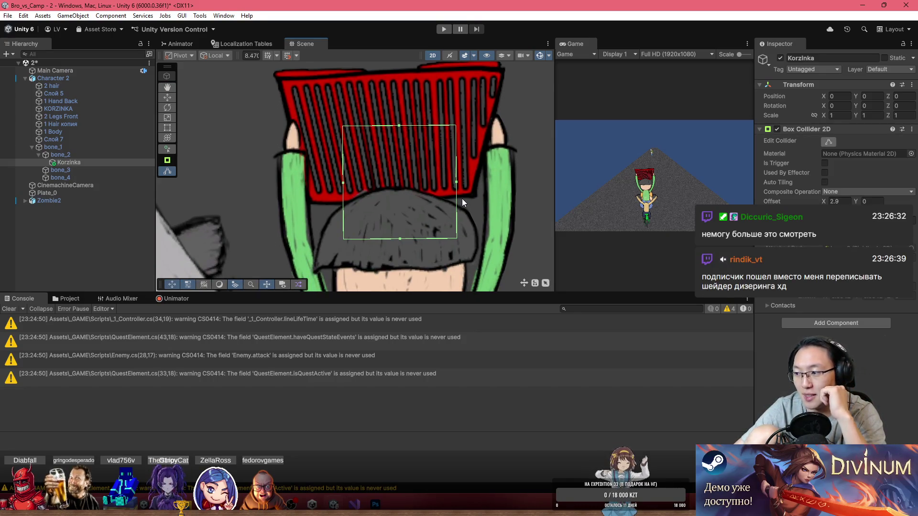
pyautogui.moveTo(400, 237); pyautogui.dragTo(400, 205)
pyautogui.moveTo(398, 125); pyautogui.dragTo(399, 193)
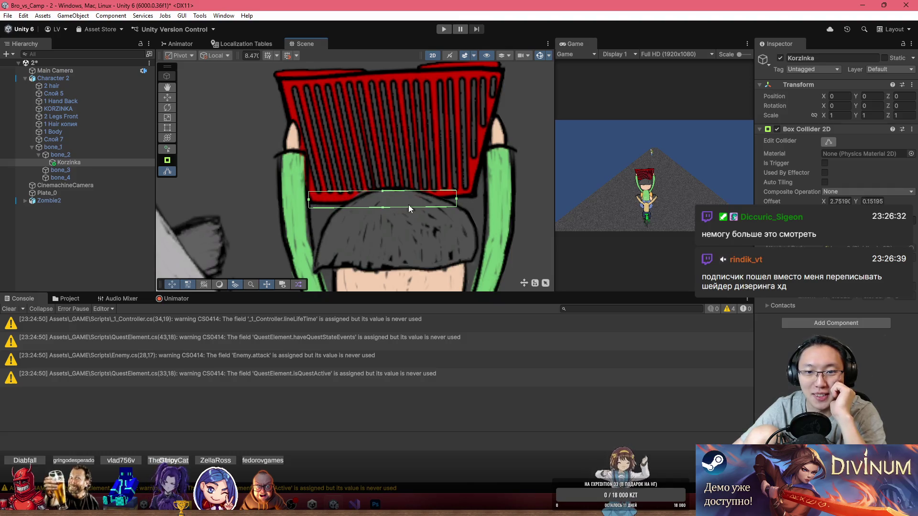
pyautogui.click(78, 164)
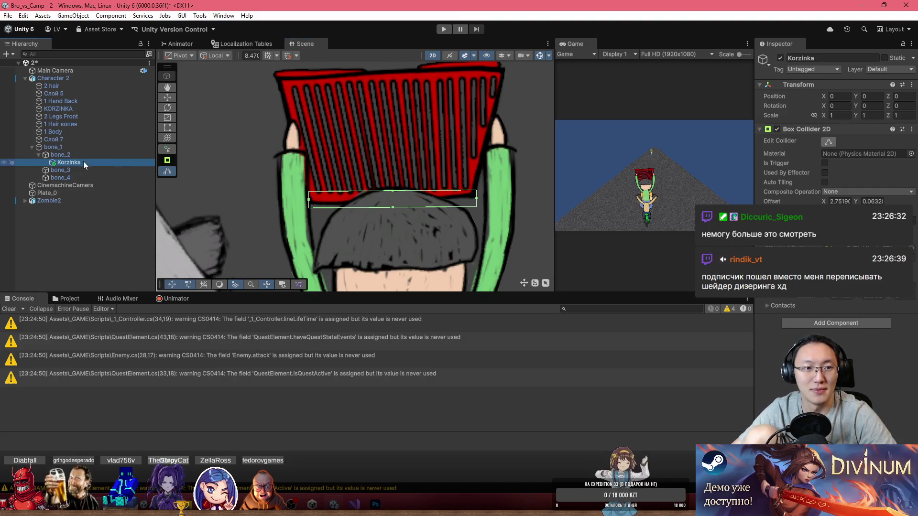
pyautogui.scroll(-3, 335, 206)
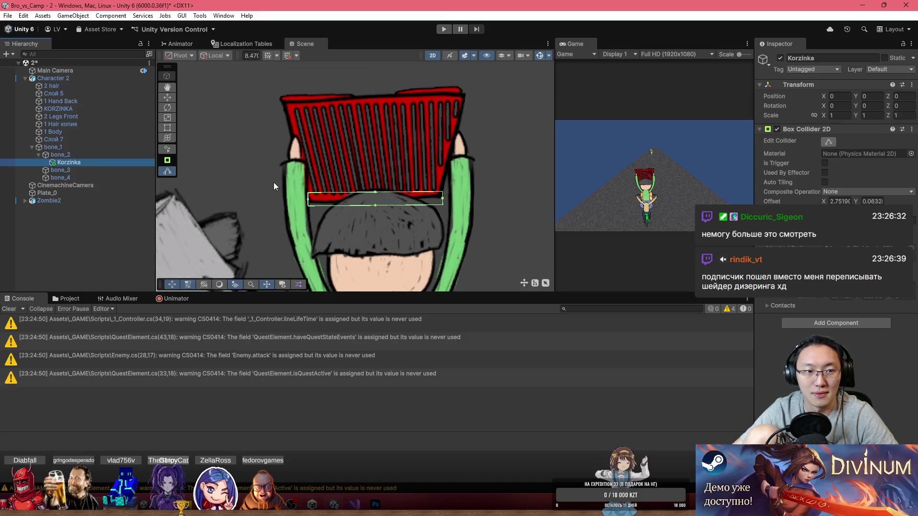
pyautogui.rightClick(81, 162)
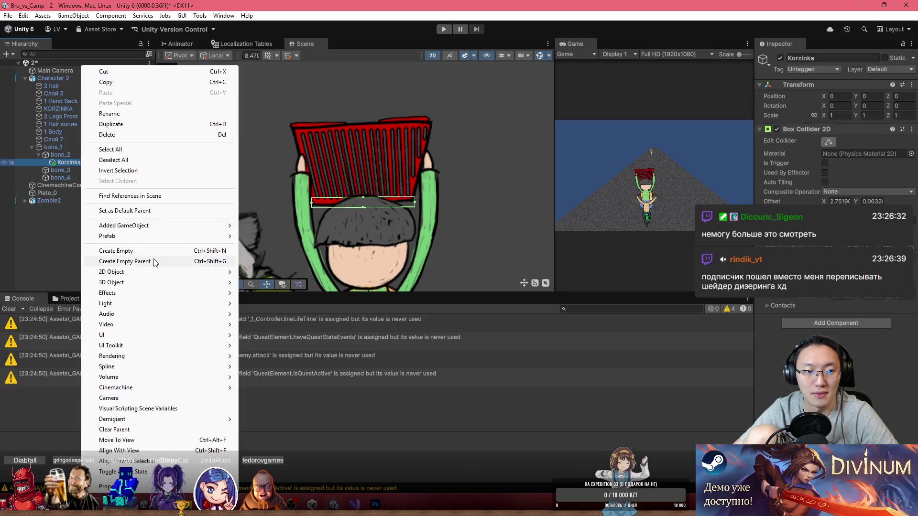
# - Create an empty child under Korzinka with a Box Collider 2D of height 0.16
pyautogui.click(153, 263)
pyautogui.scroll(-2, 304, 262)
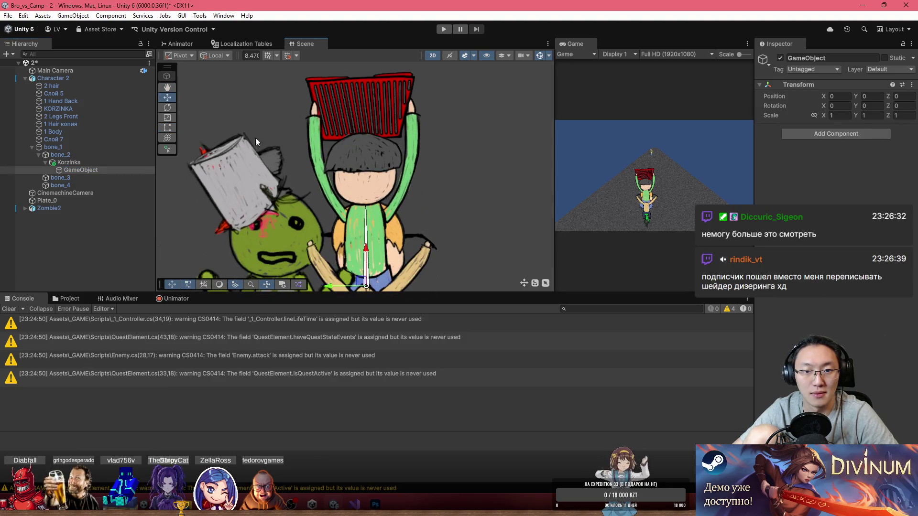
pyautogui.moveTo(364, 271); pyautogui.dragTo(350, 110)
pyautogui.scroll(2, 350, 110)
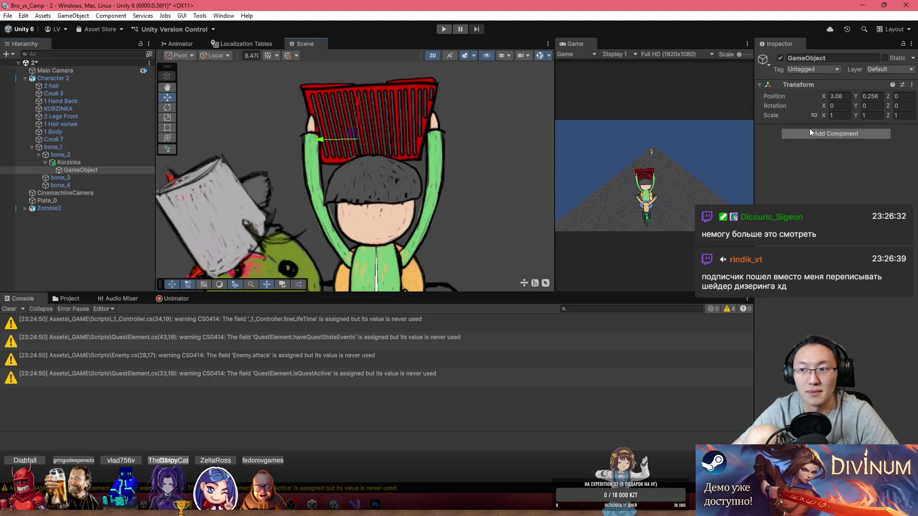
pyautogui.click(810, 132)
pyautogui.click(835, 177)
pyautogui.scroll(2, 420, 120)
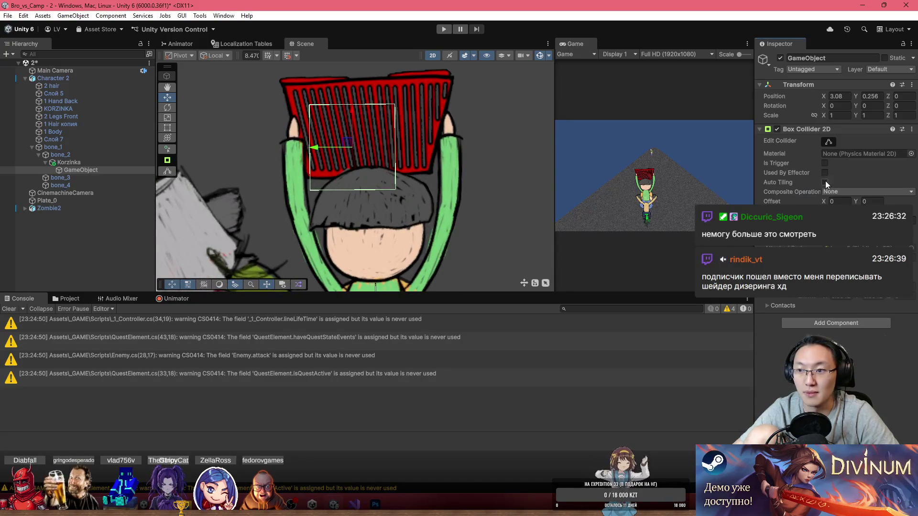
pyautogui.click(828, 141)
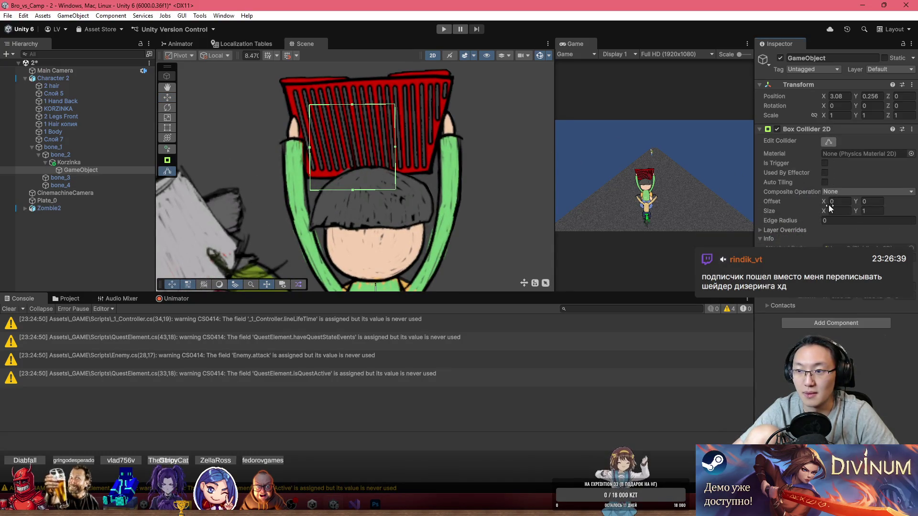
pyautogui.click(854, 212)
pyautogui.moveTo(855, 212); pyautogui.dragTo(836, 211)
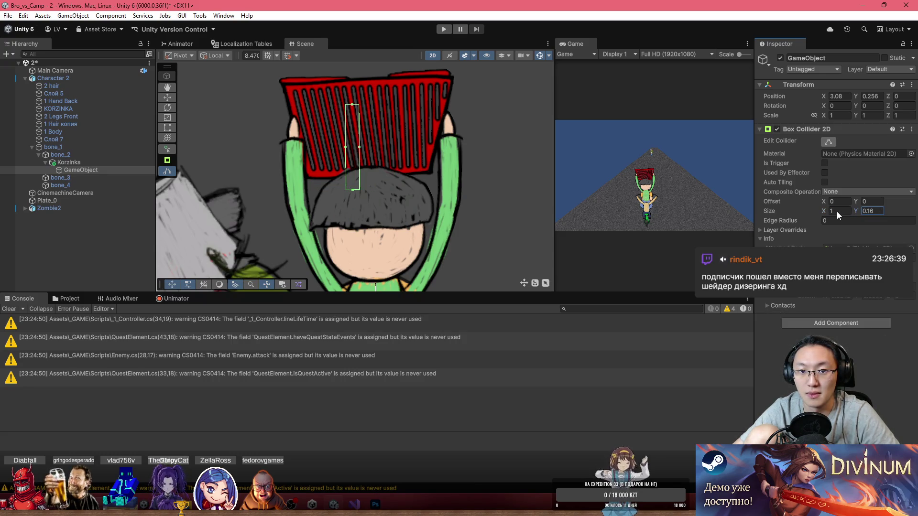
# - Move the strip to the basket's left edge and tilt it to 13.93
pyautogui.click(167, 98)
pyautogui.moveTo(349, 142); pyautogui.dragTo(294, 120)
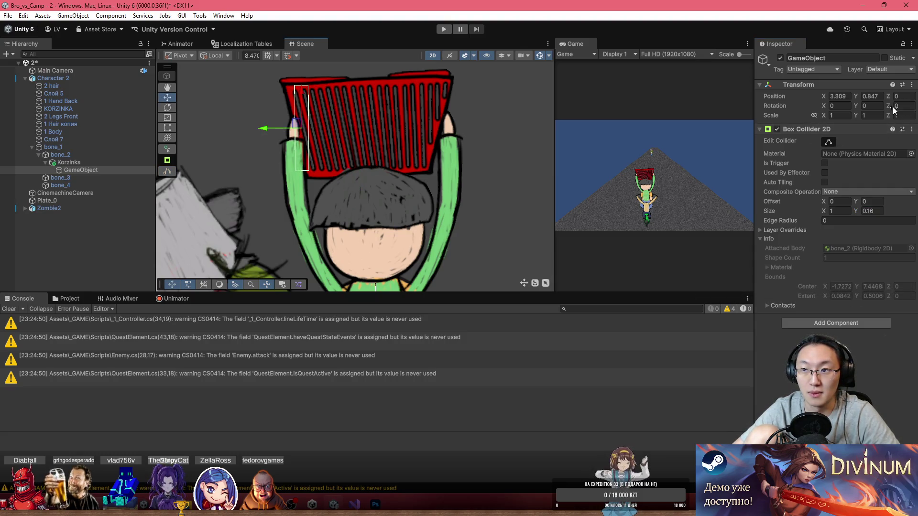
pyautogui.write('13.93')
pyautogui.moveTo(297, 130); pyautogui.dragTo(289, 125)
# - Duplicate the wall, mirror it onto the right edge, and extend both walls upward
pyautogui.hotkey('ctrl', 'd')
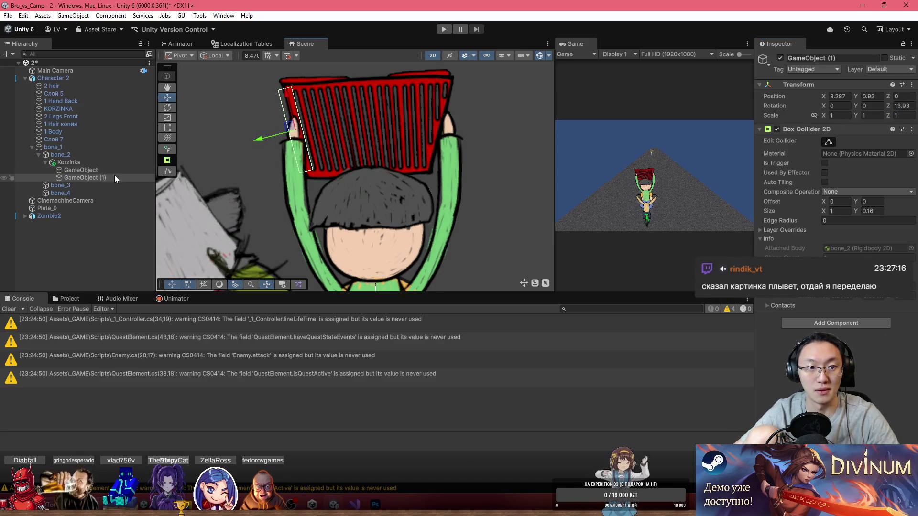
pyautogui.moveTo(883, 109); pyautogui.dragTo(535, 95)
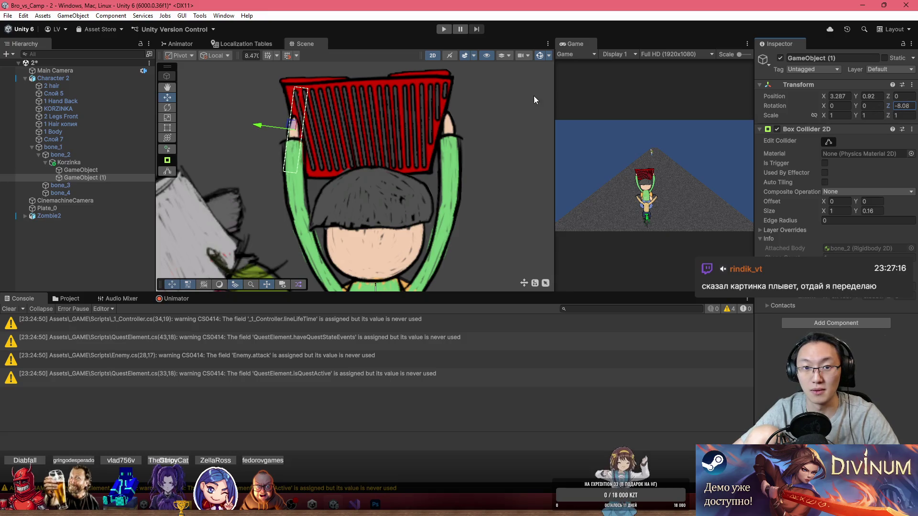
pyautogui.moveTo(289, 127); pyautogui.dragTo(431, 120)
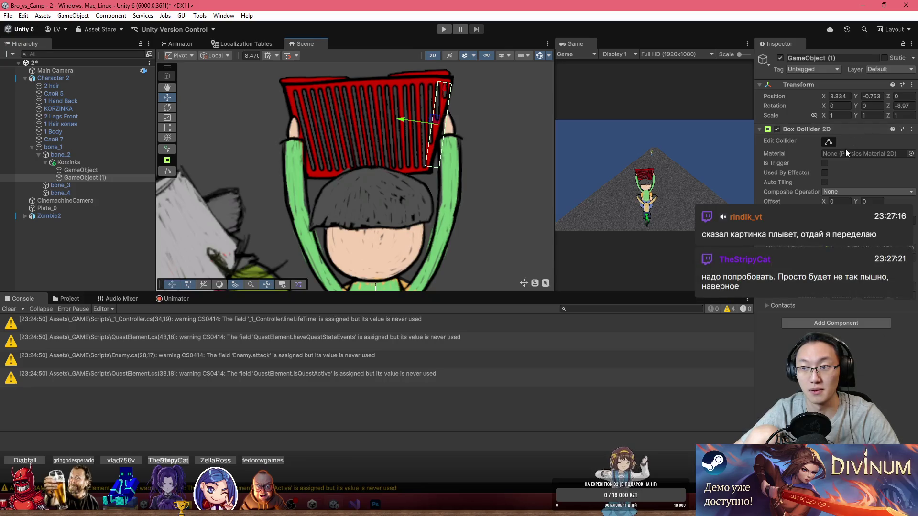
pyautogui.moveTo(448, 80); pyautogui.dragTo(448, 77)
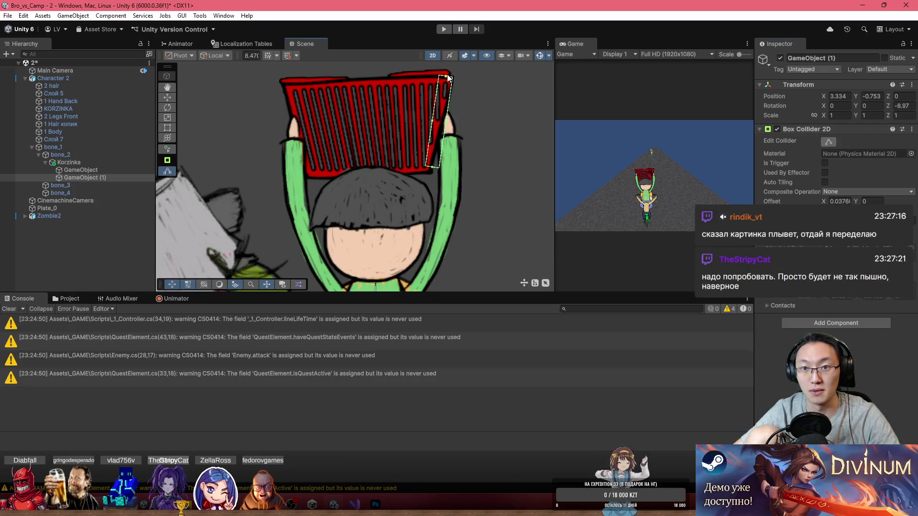
pyautogui.click(94, 168)
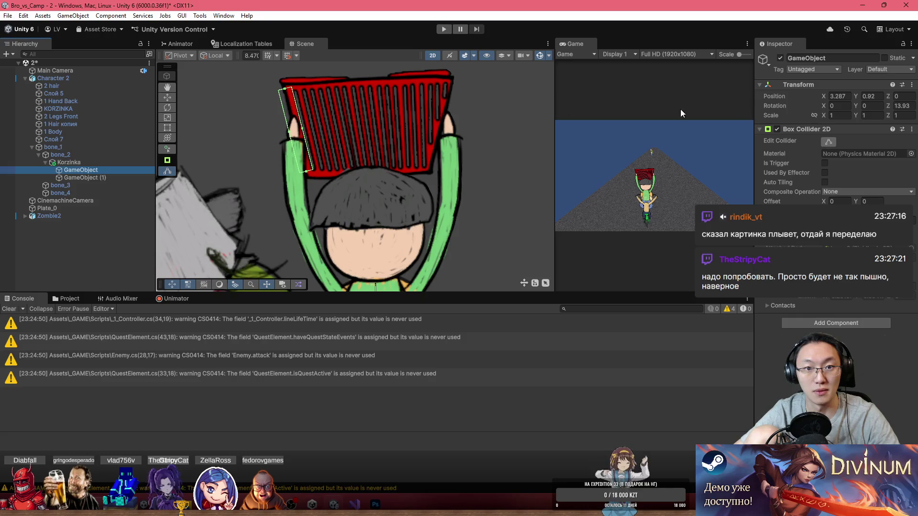
pyautogui.moveTo(283, 88); pyautogui.dragTo(283, 78)
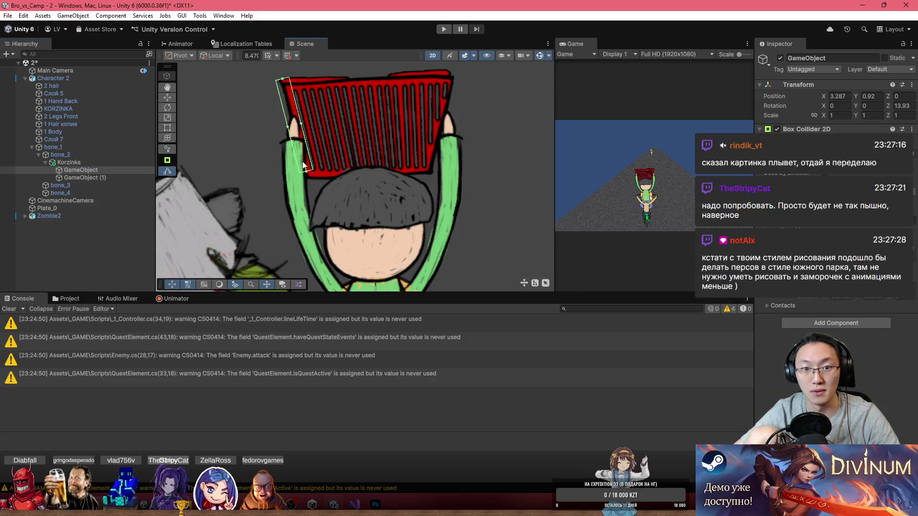